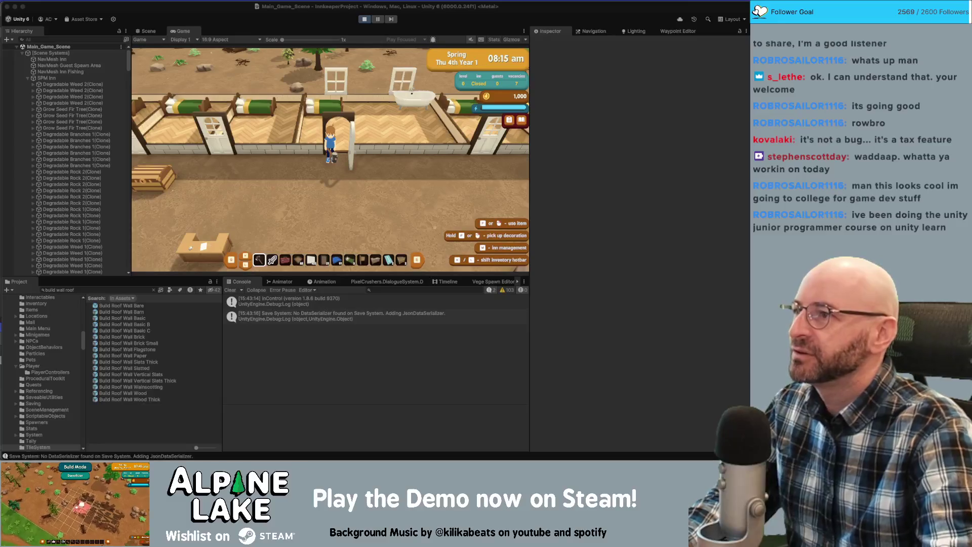
Focus the editor and walk the innkeeper out of the inn to the welcome desk and back
click(249, 12)
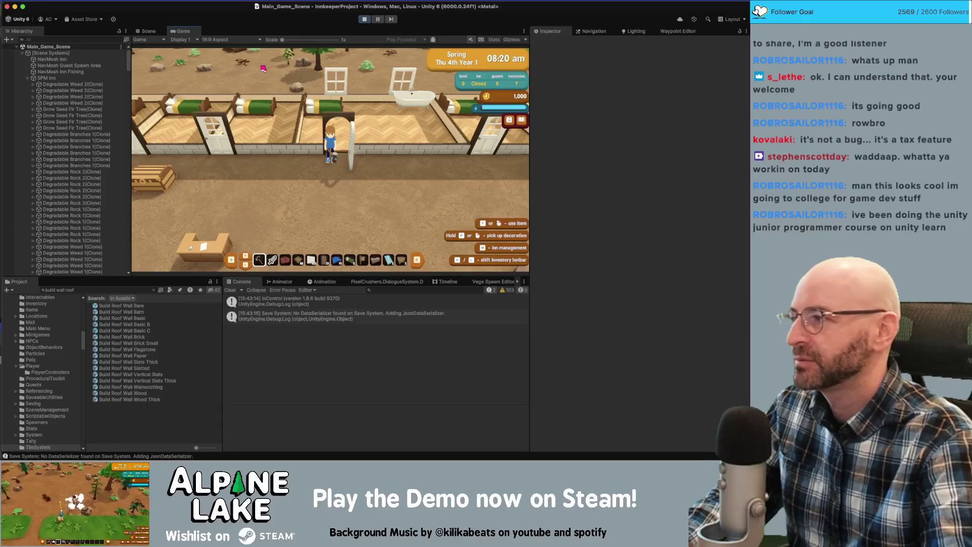
key(s)
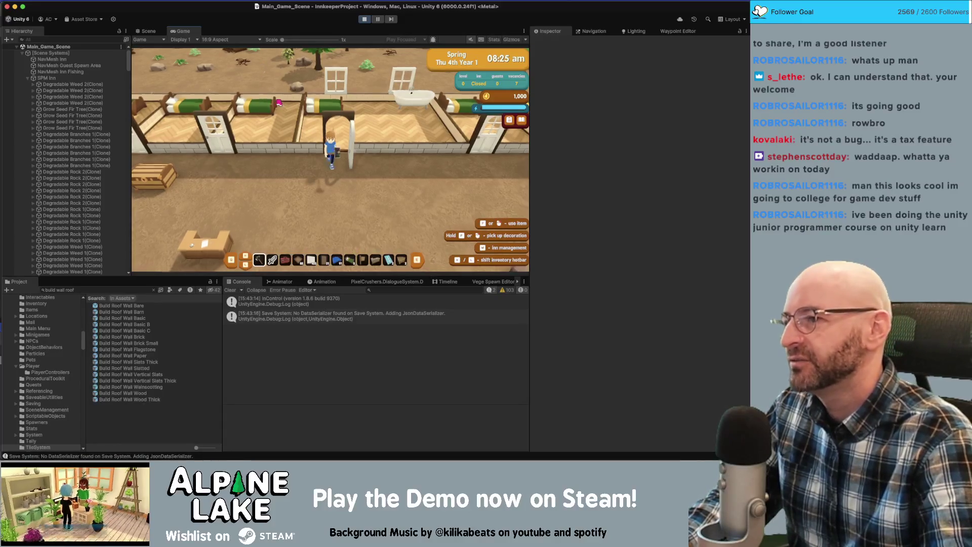
key(s)
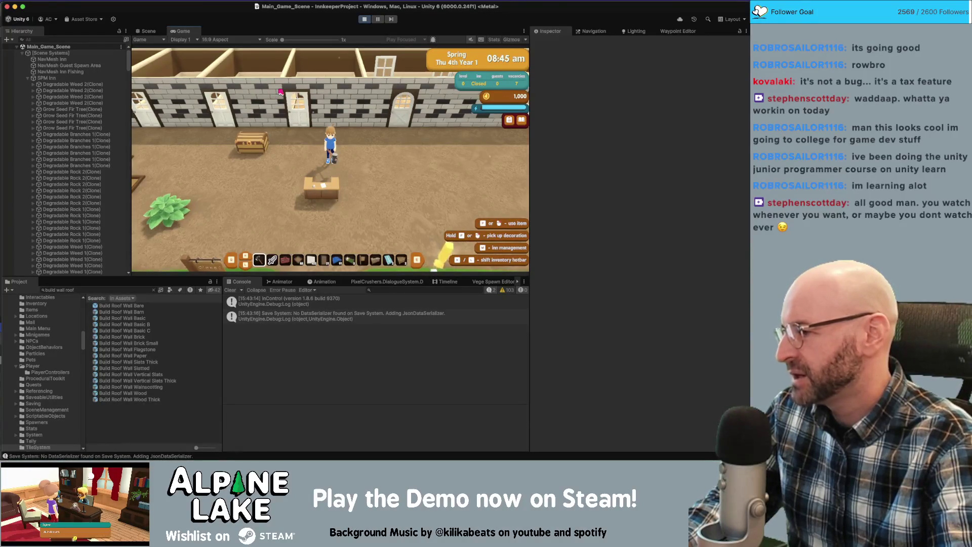
key(s)
key(w)
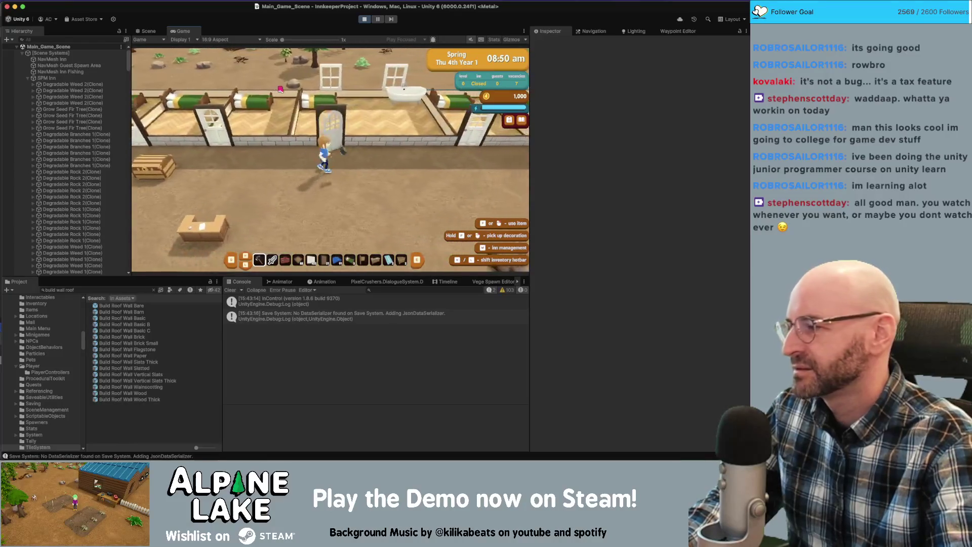
key(a)
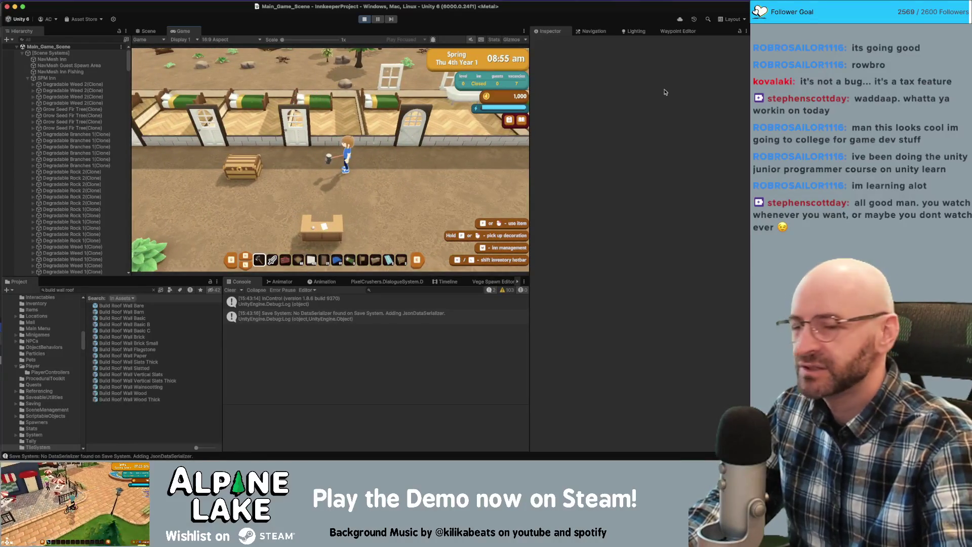
key(super+Tab)
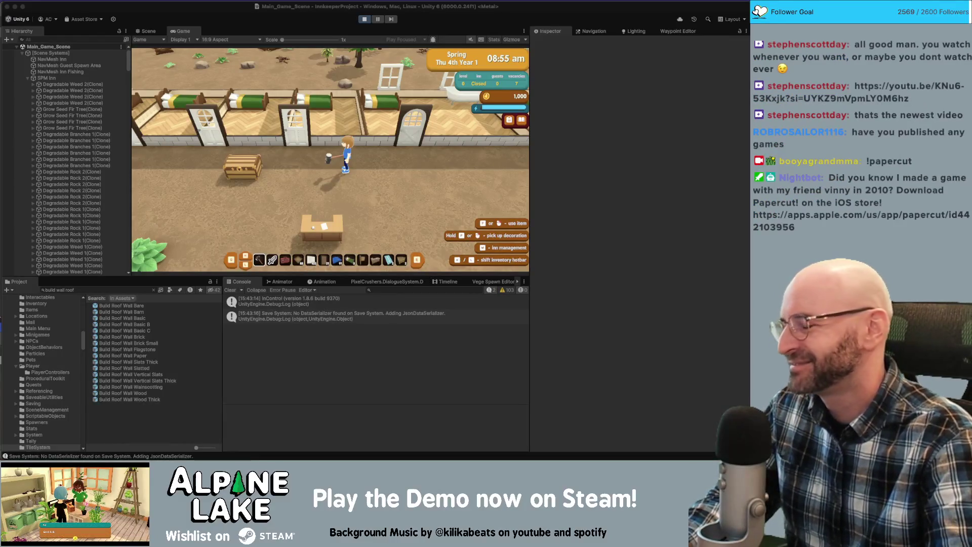
key(a)
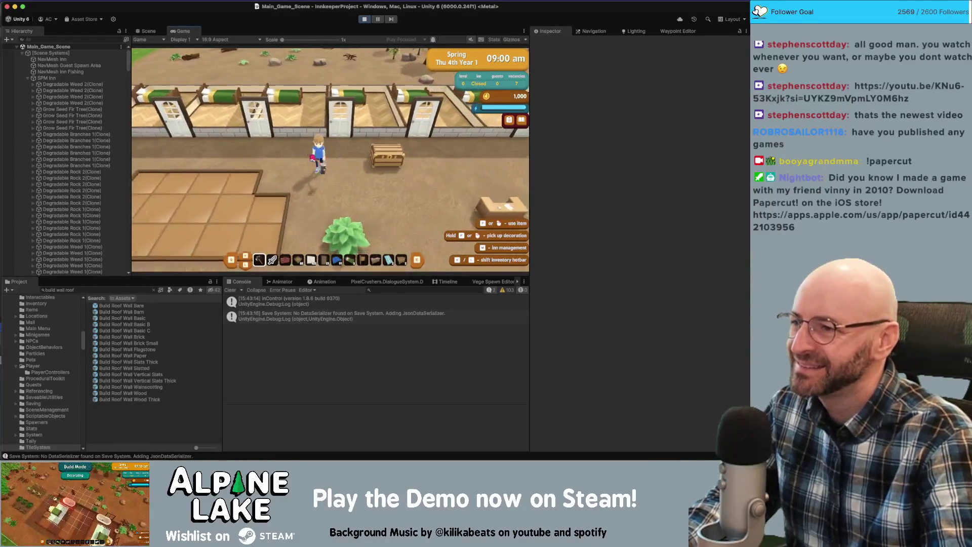
Toggle demolish mode to collect two foundation pieces, then walk right past the desk and north
key(b)
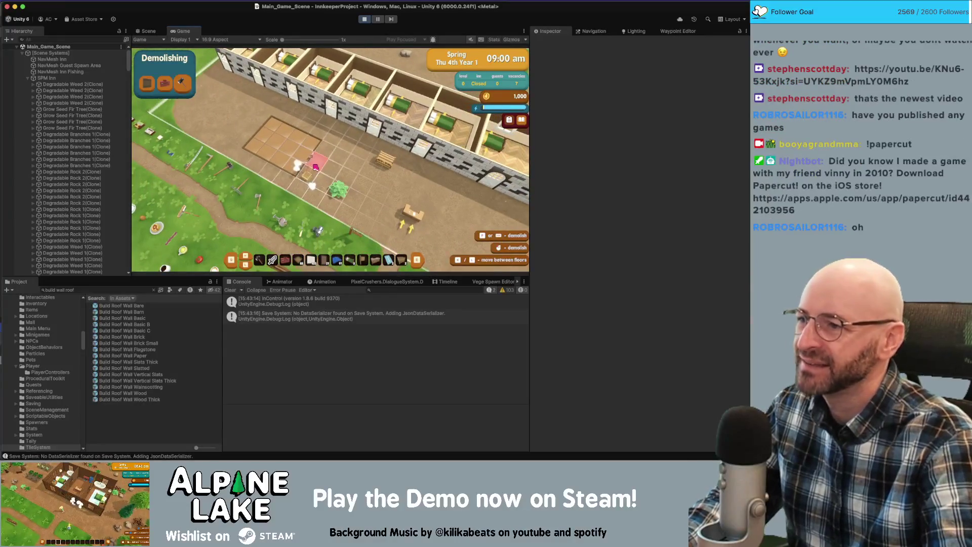
key(b)
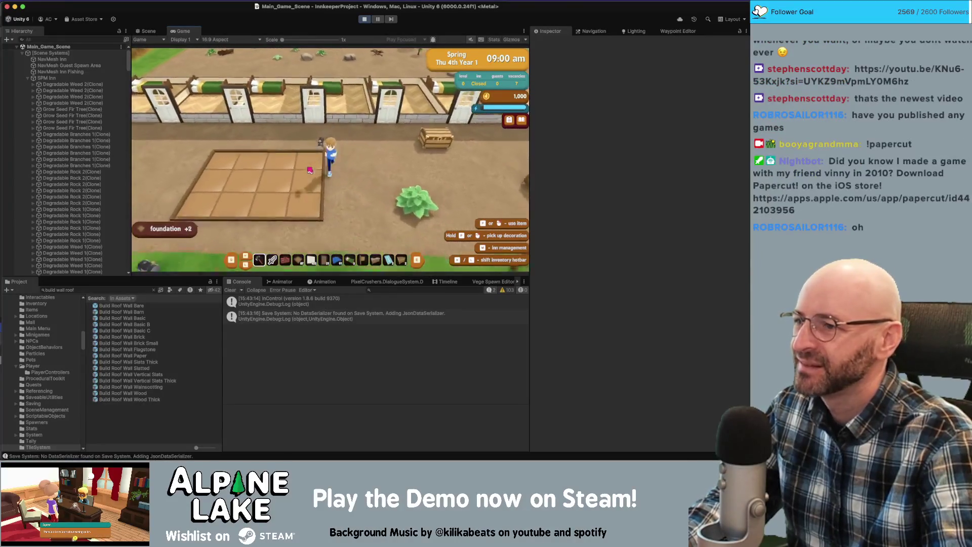
key(d)
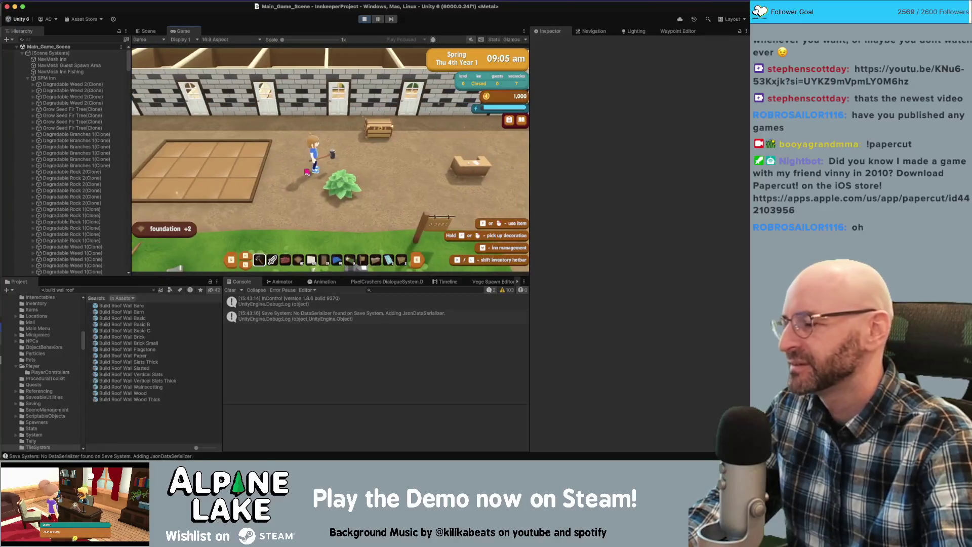
key(d)
key(d)
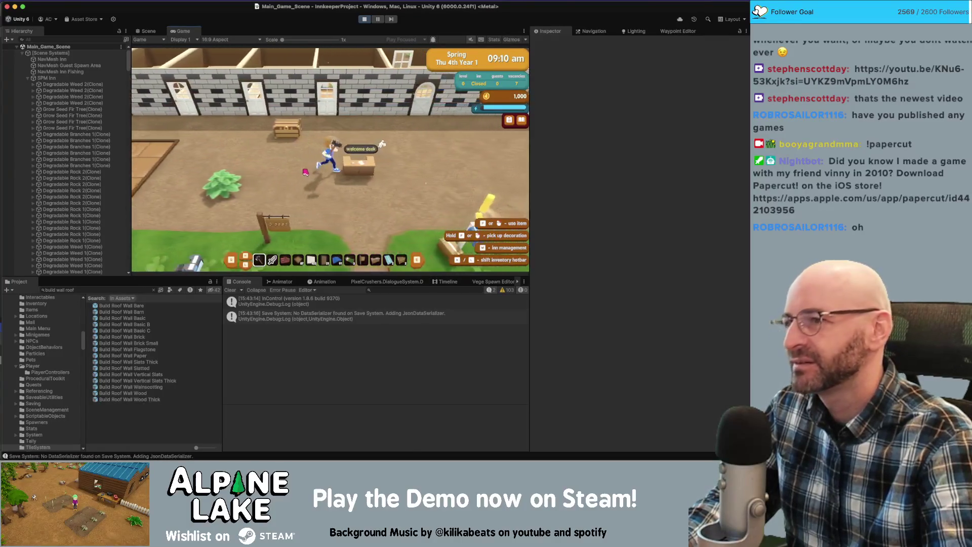
key(d)
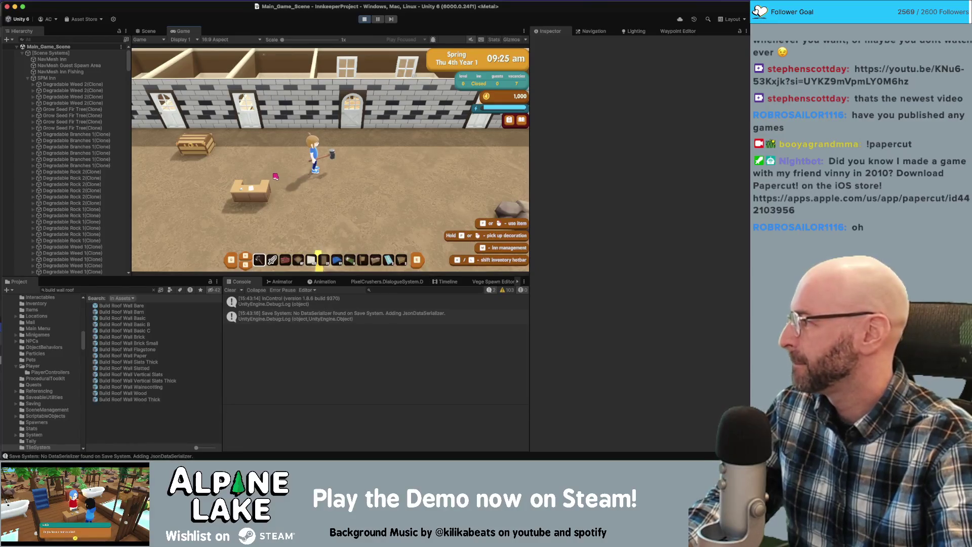
key(w)
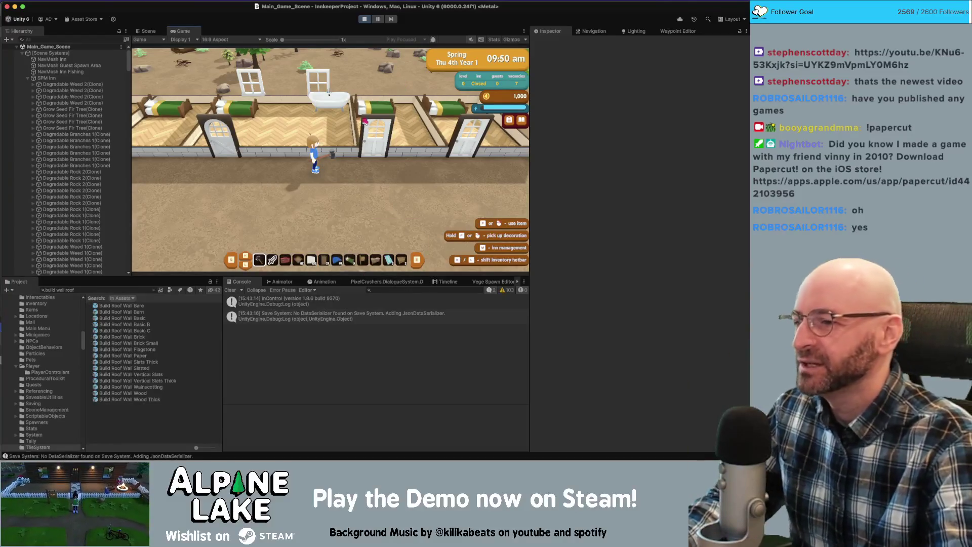
Walk the innkeeper out to the rock and back inside, aiming the demolish marker into the room
key(s)
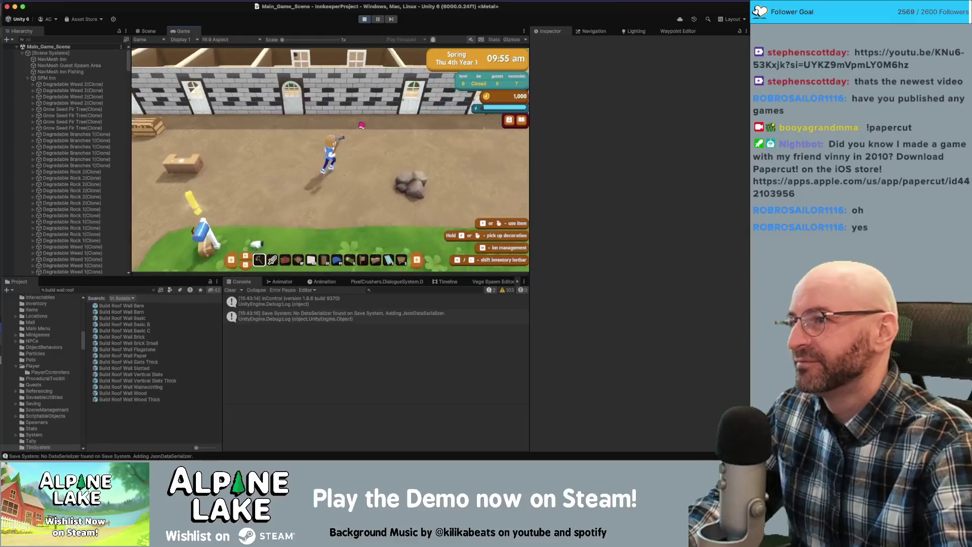
key(d)
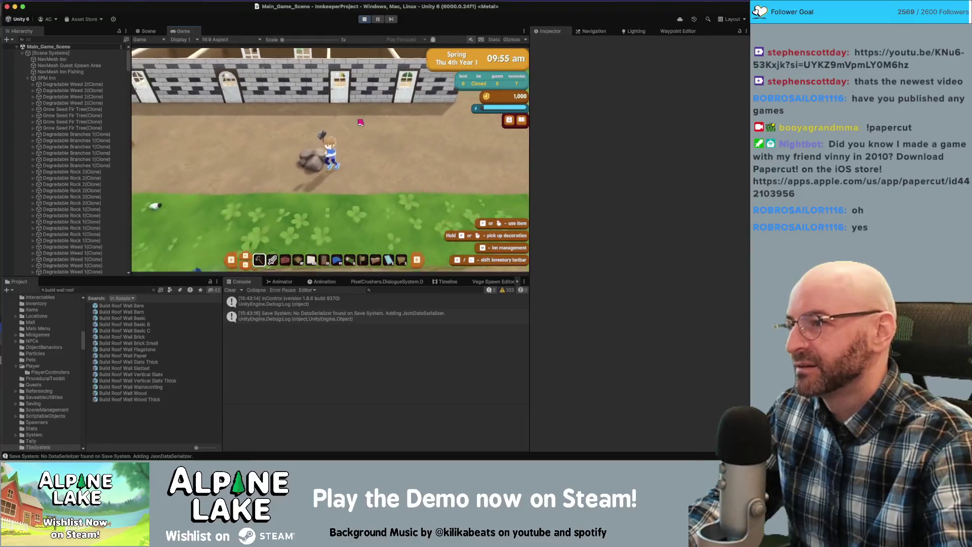
key(w)
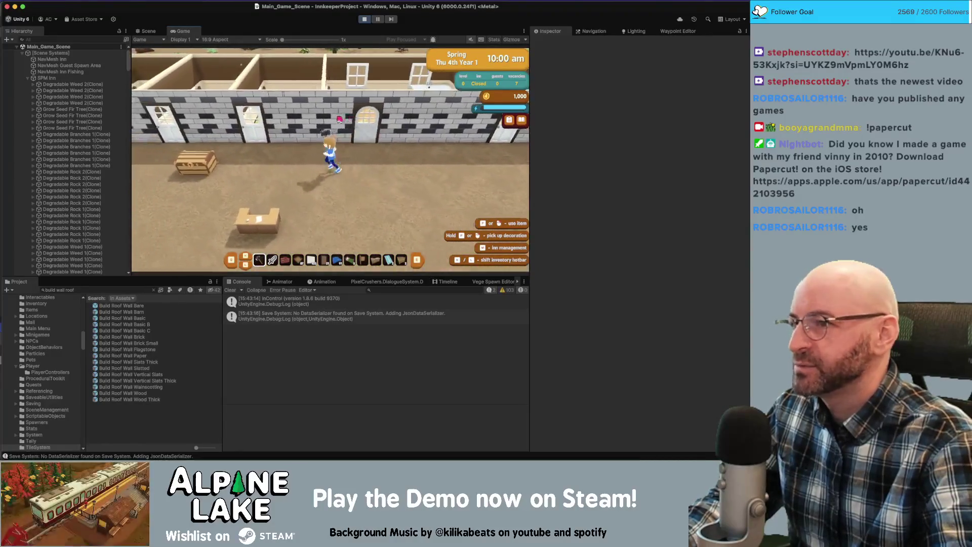
key(e)
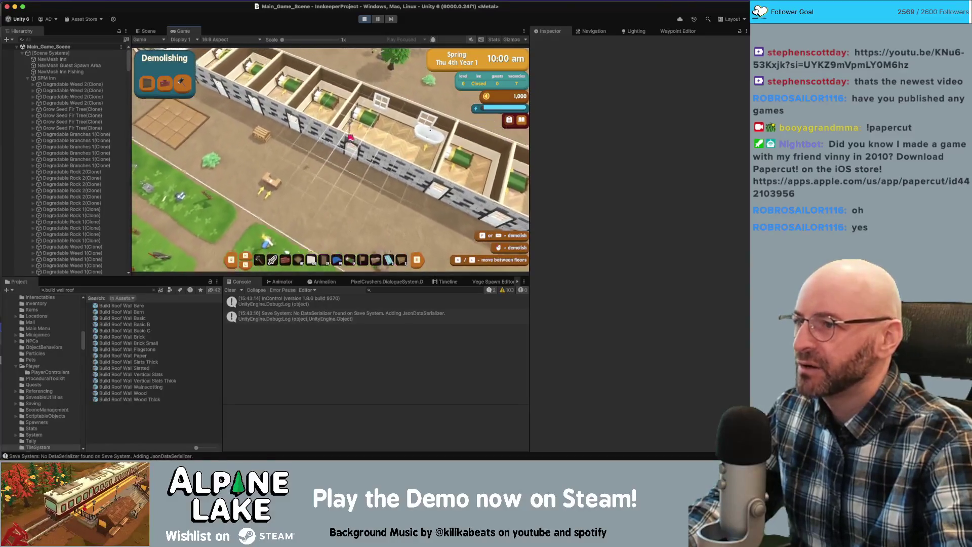
key(w)
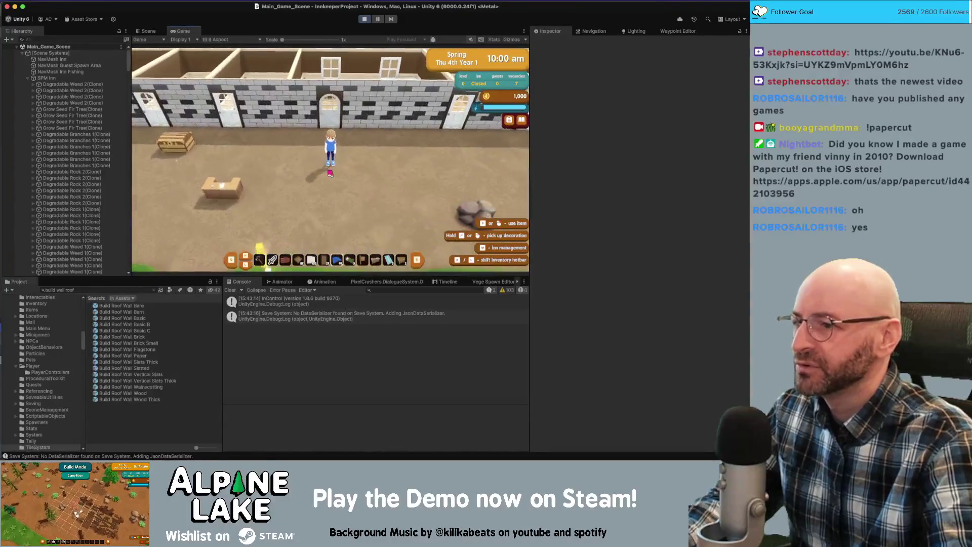
Place a gabled roof over the inn in roof building mode
key(b)
key(e)
key(s)
key(d)
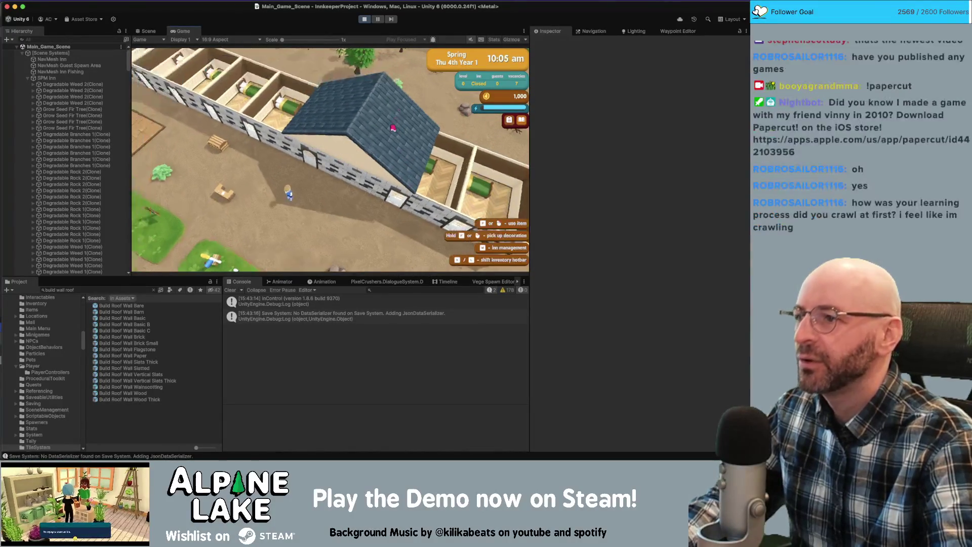
key(b)
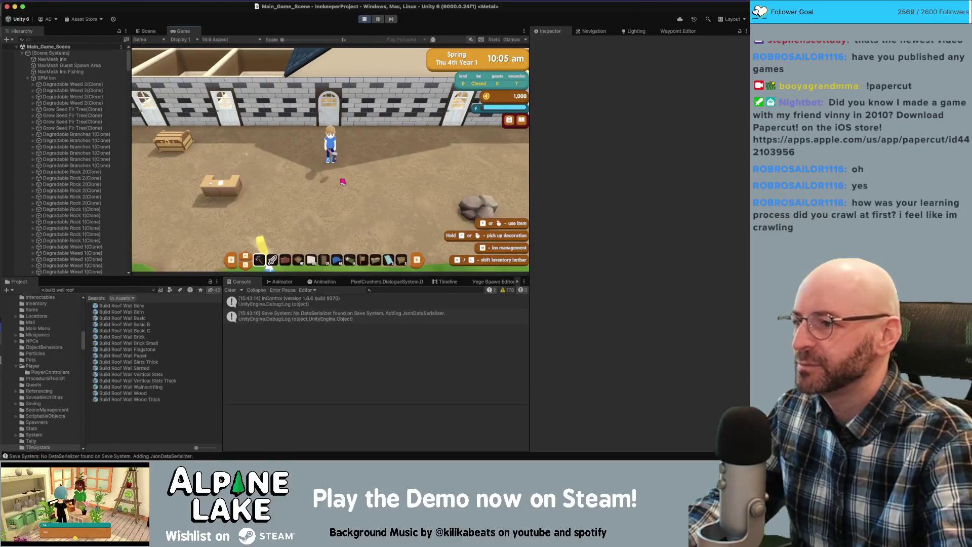
Demolish the new roof to recover 28 gabled roof pieces, then stop the play-test
key(x)
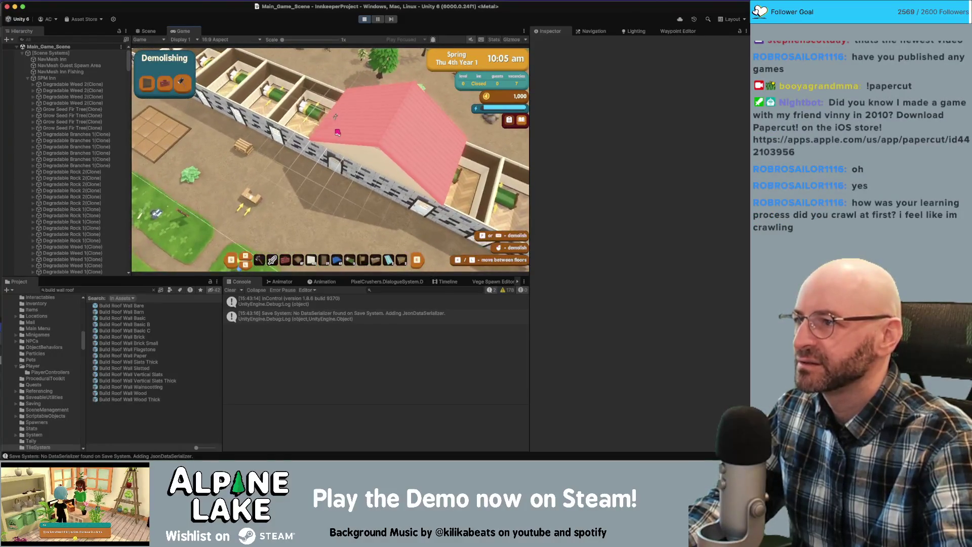
key(f)
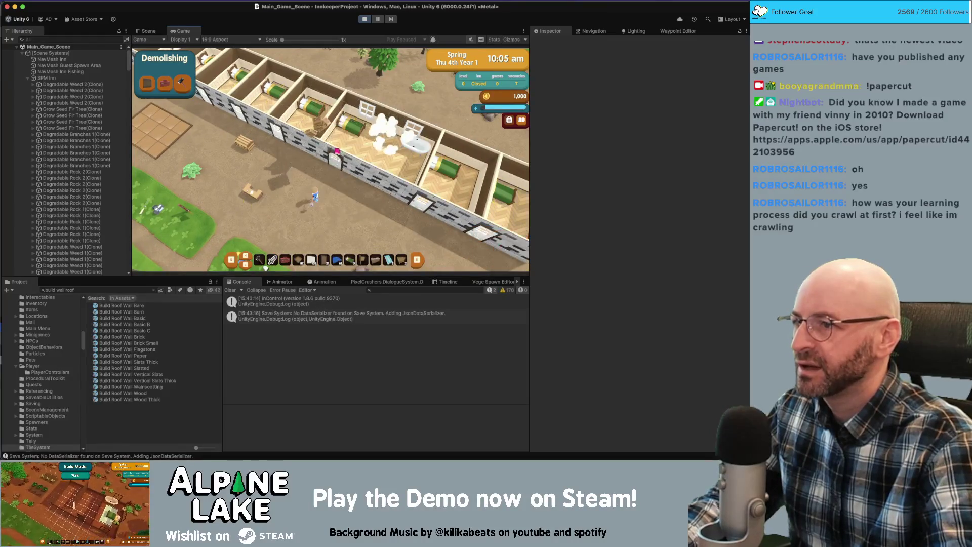
key(x)
key(w)
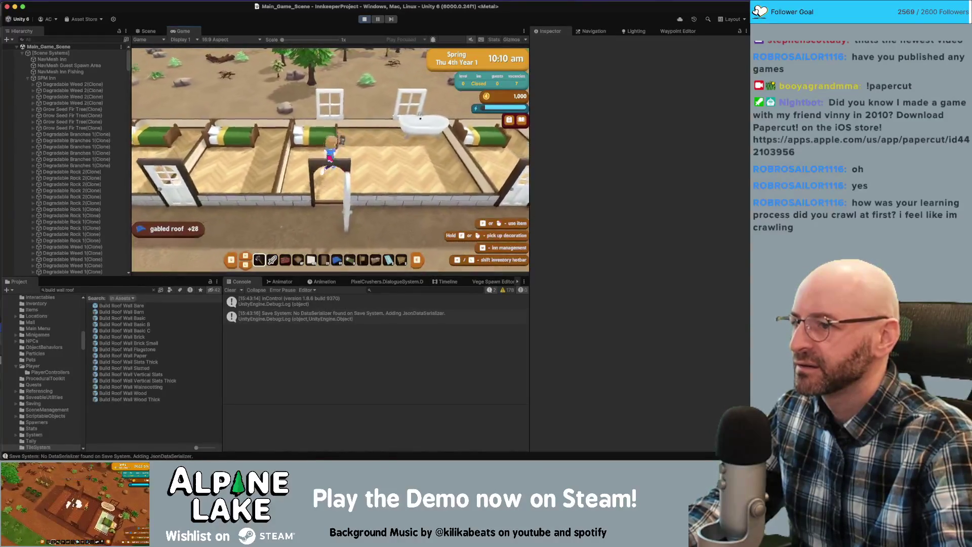
key(s)
click(364, 19)
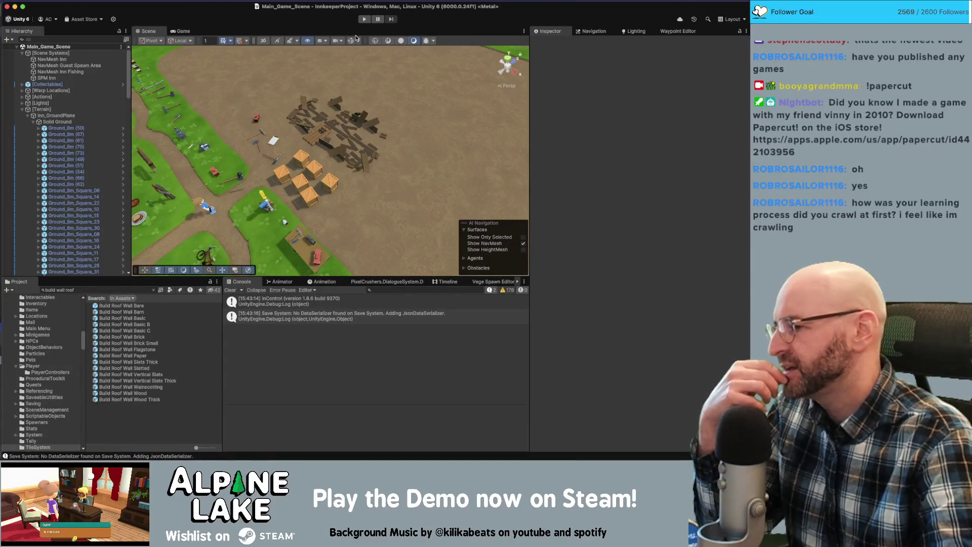
Restart Play mode for a fresh game day at 06:50 am, Spring Thu 4th Year 1
click(362, 19)
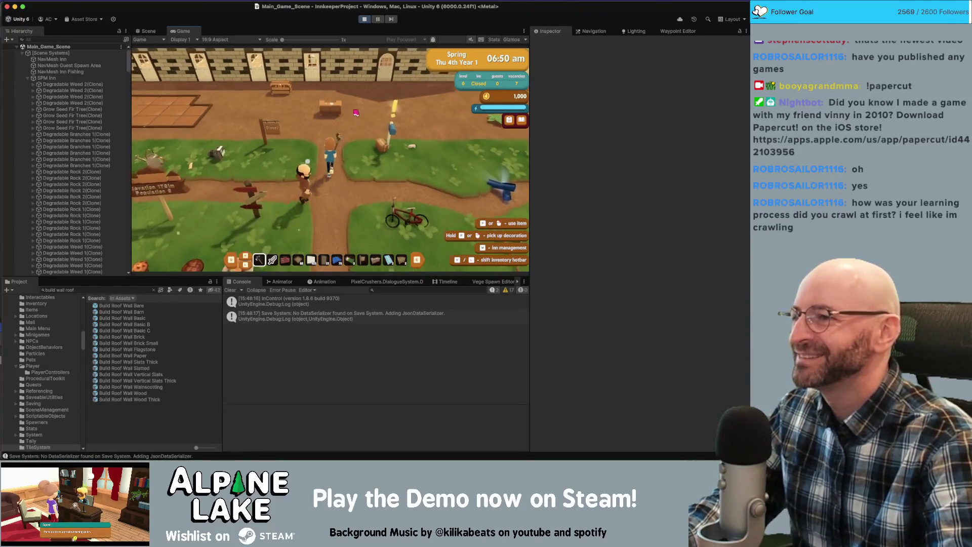
Walk the innkeeper right along the inn wall and up toward it
key(w)
key(d)
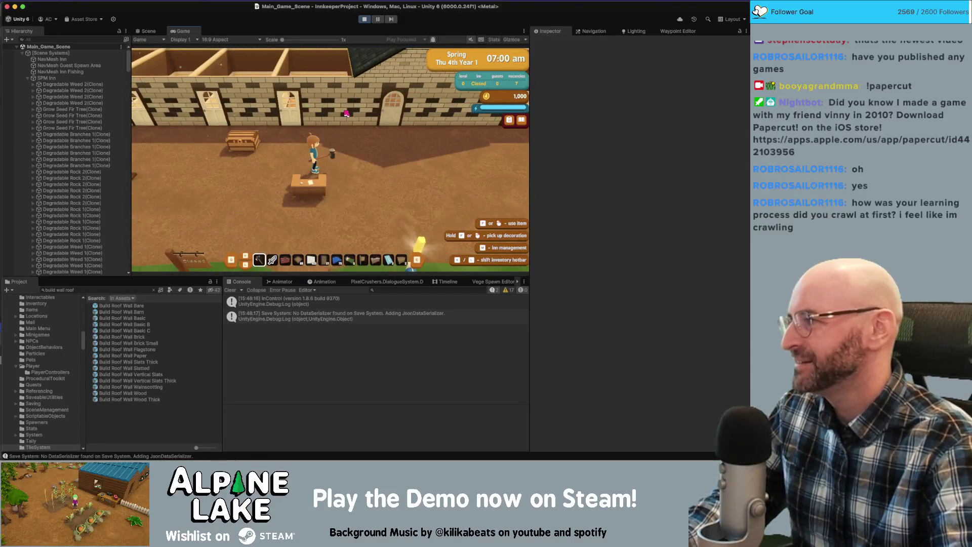
key(a)
key(d)
key(w)
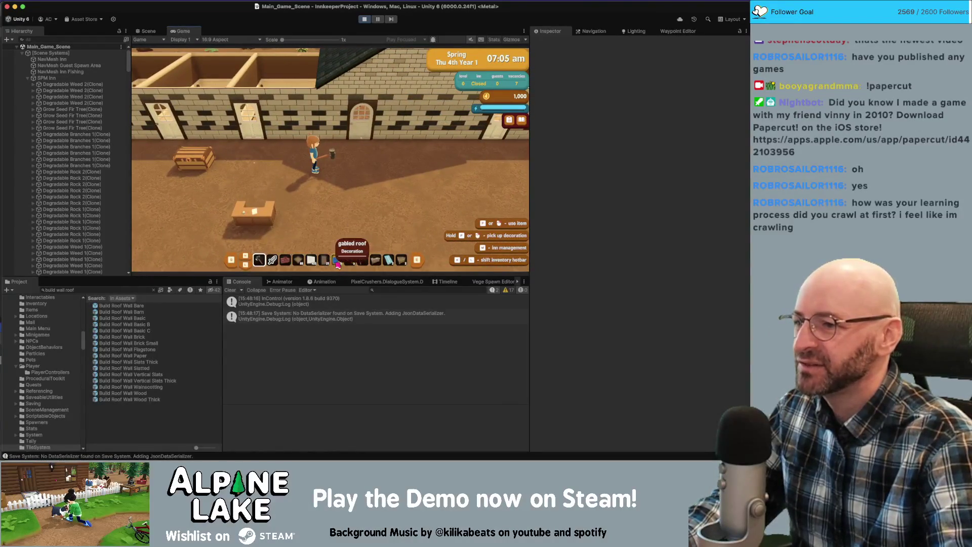
Demolish the inn's roof for 24 gabled roof pieces, try roof building, then return to demolishing mode
click(341, 198)
key(w)
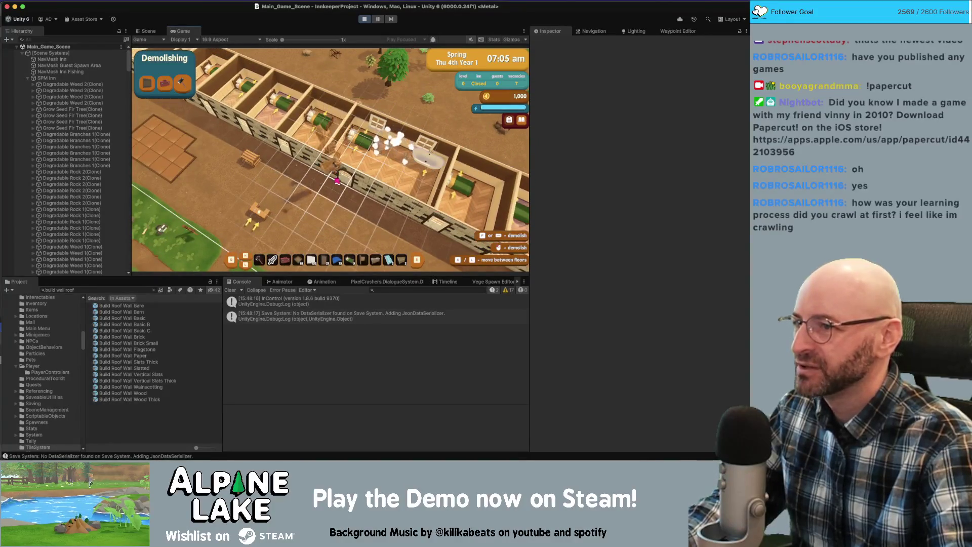
click(337, 181)
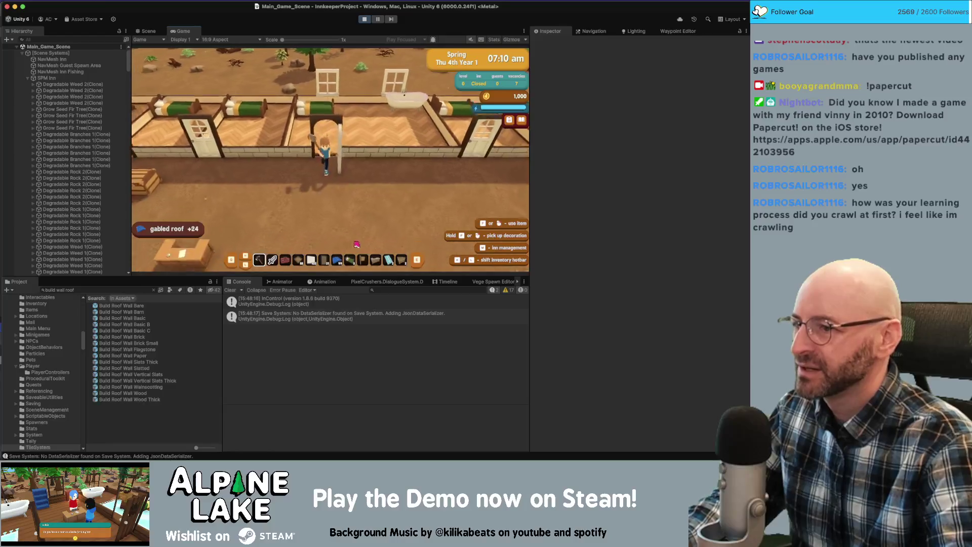
key(a)
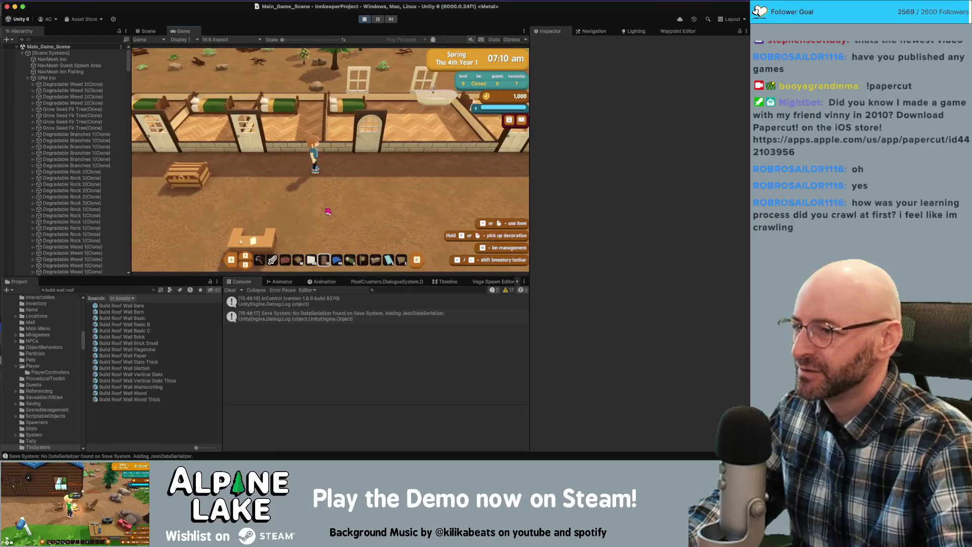
click(327, 212)
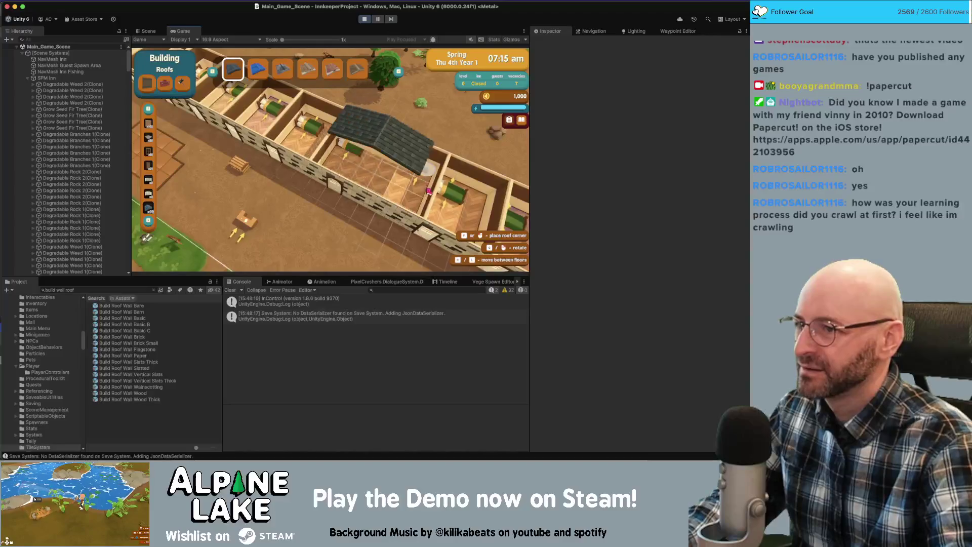
key(Escape)
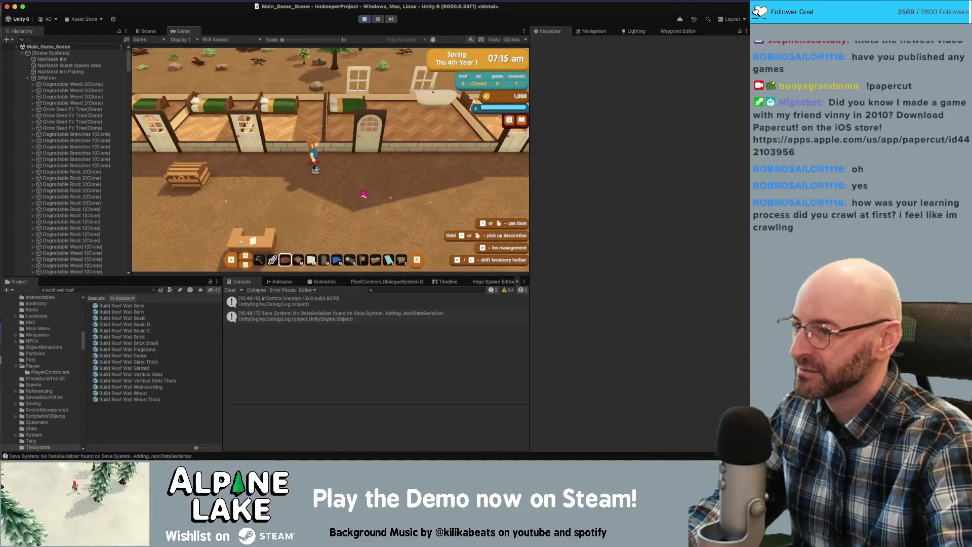
click(363, 195)
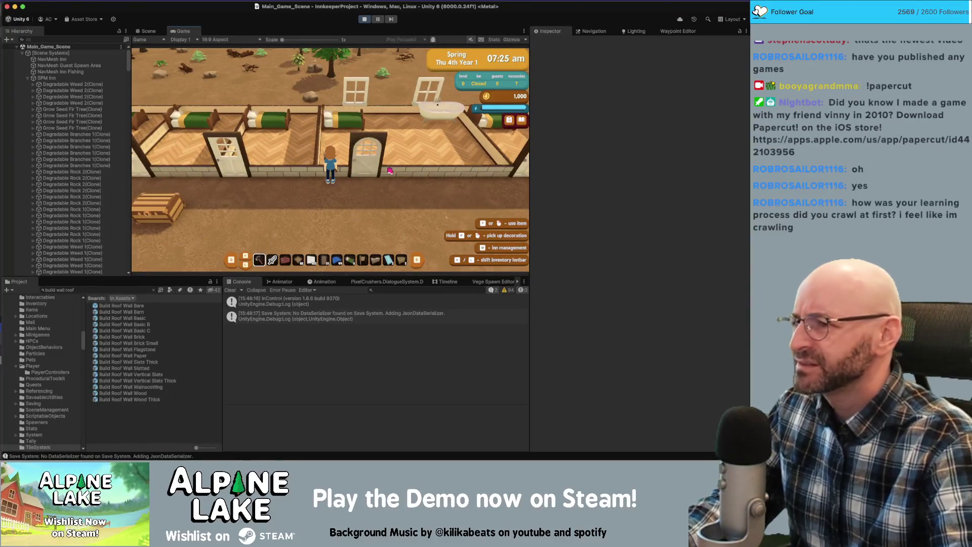
Ready the roof item and lay a large gabled roof across several inn rooms
key(s)
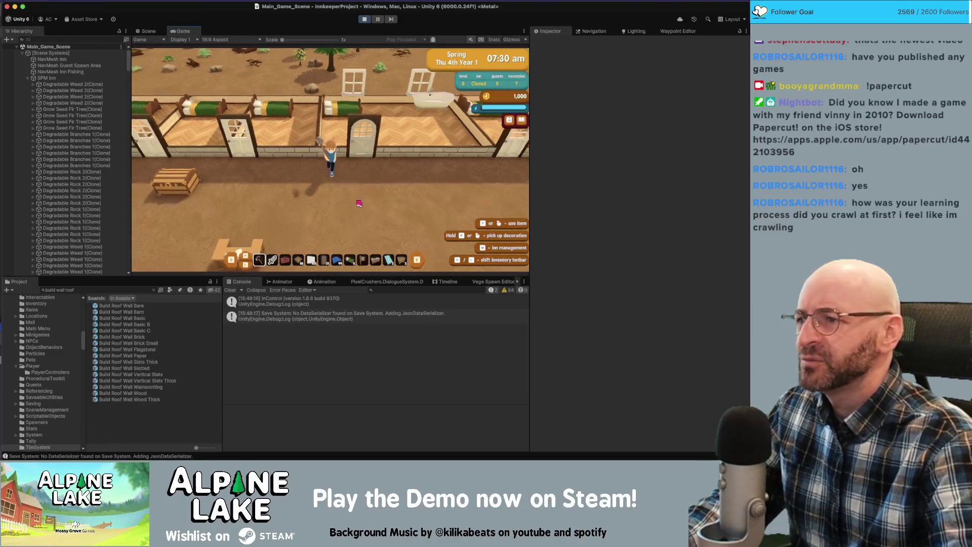
key(w)
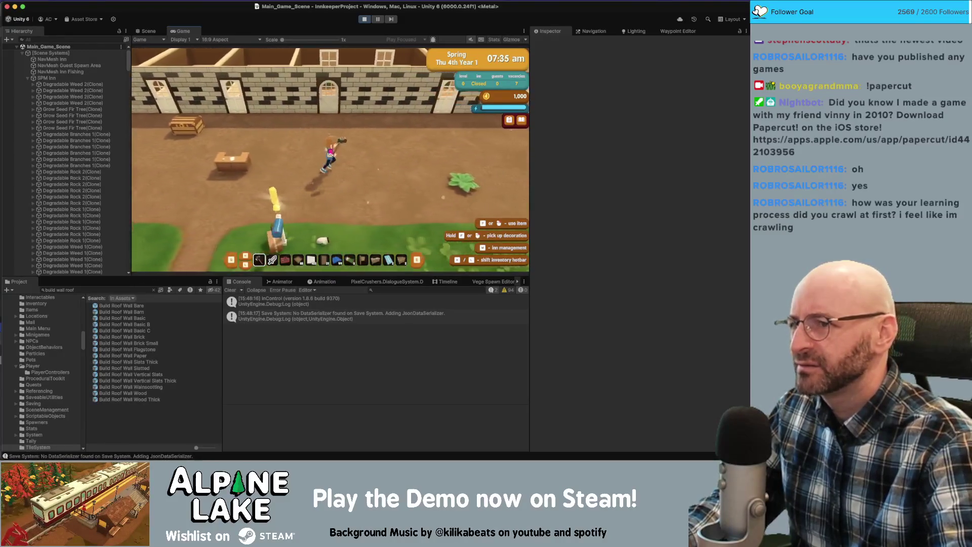
key(7)
click(328, 158)
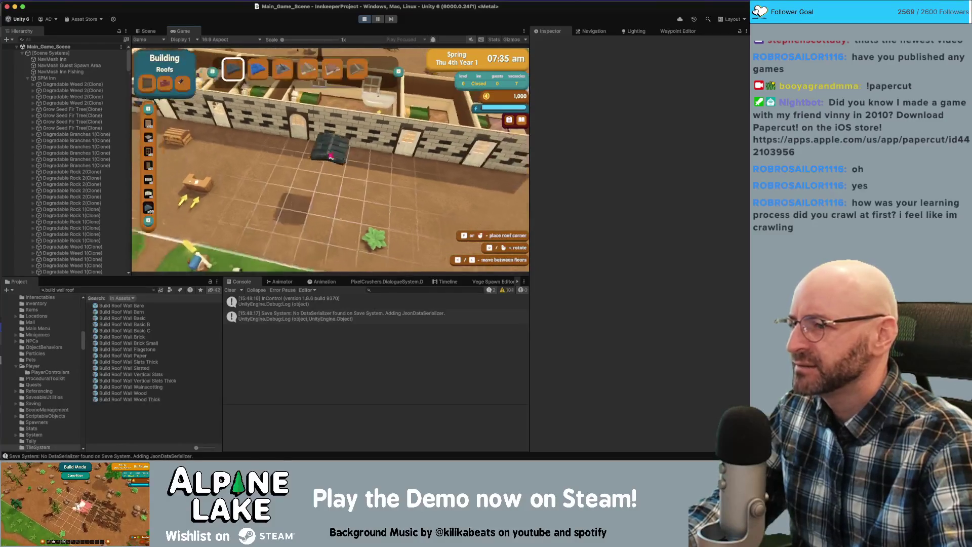
click(335, 140)
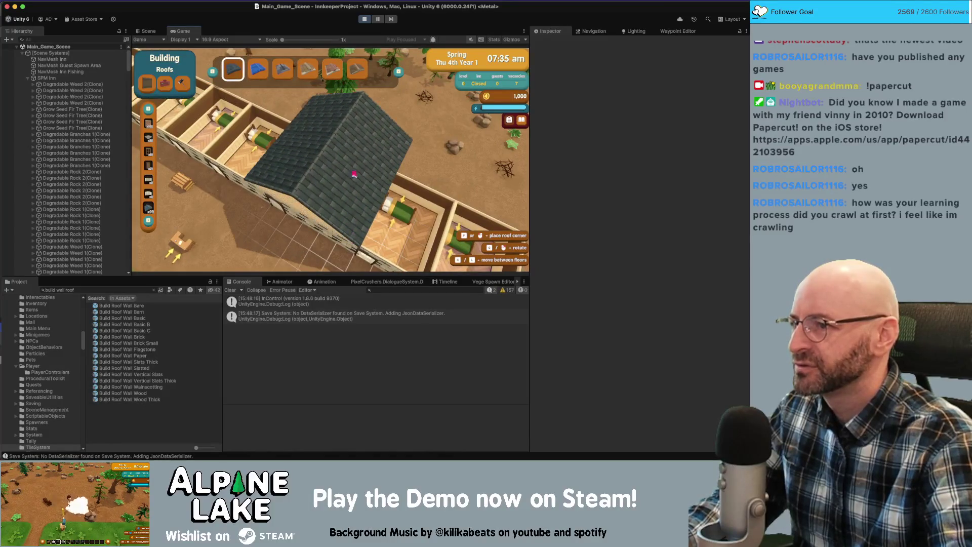
key(Escape)
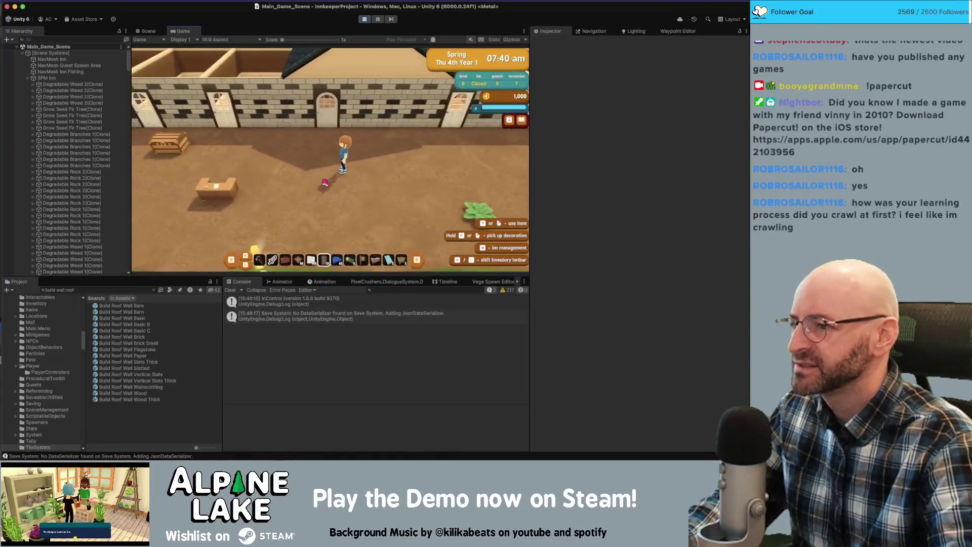
Demolish the new roof to recover 36 gabled roof pieces and walk to the arched doorway
key(1)
click(335, 158)
click(335, 157)
key(Escape)
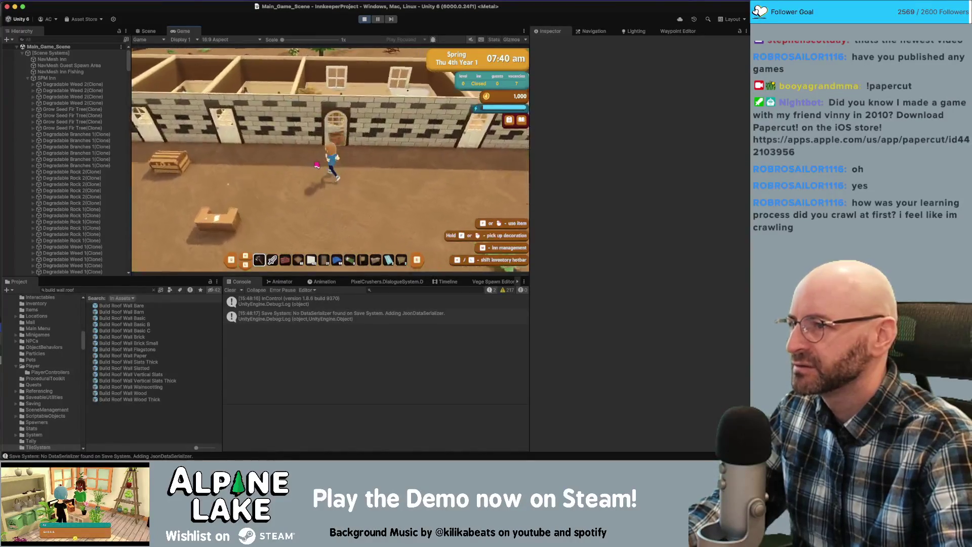
key(d)
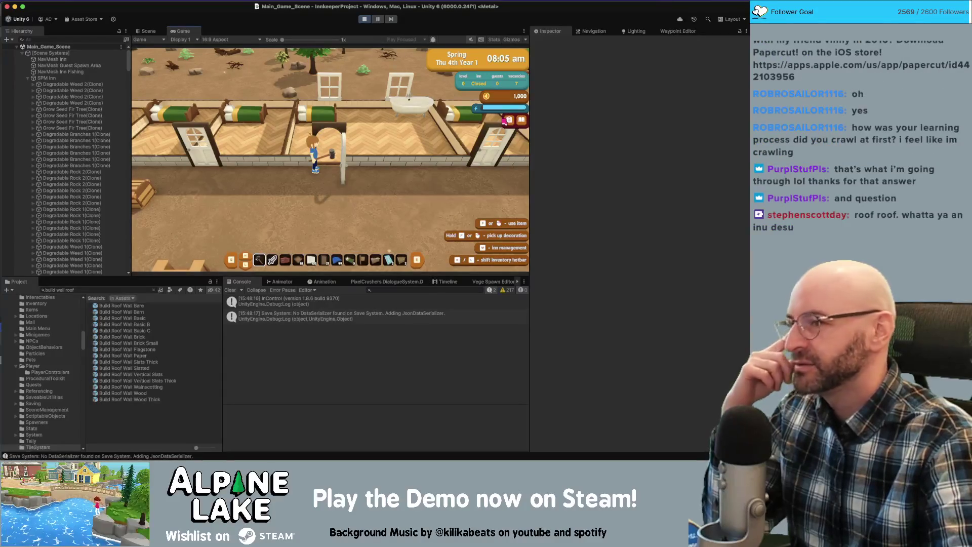
Walk through the arched door into the inn, then back out and west along the yard
key(s)
key(a)
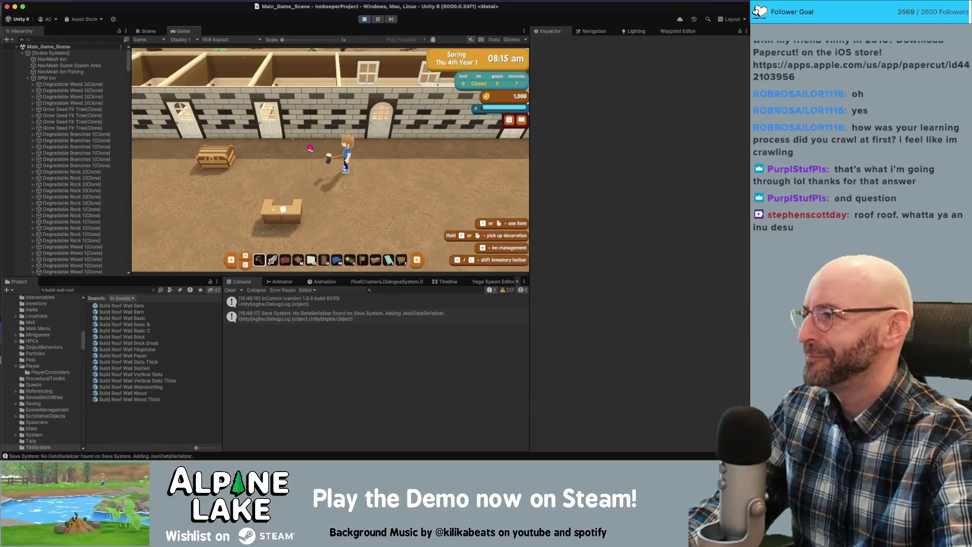
key(w)
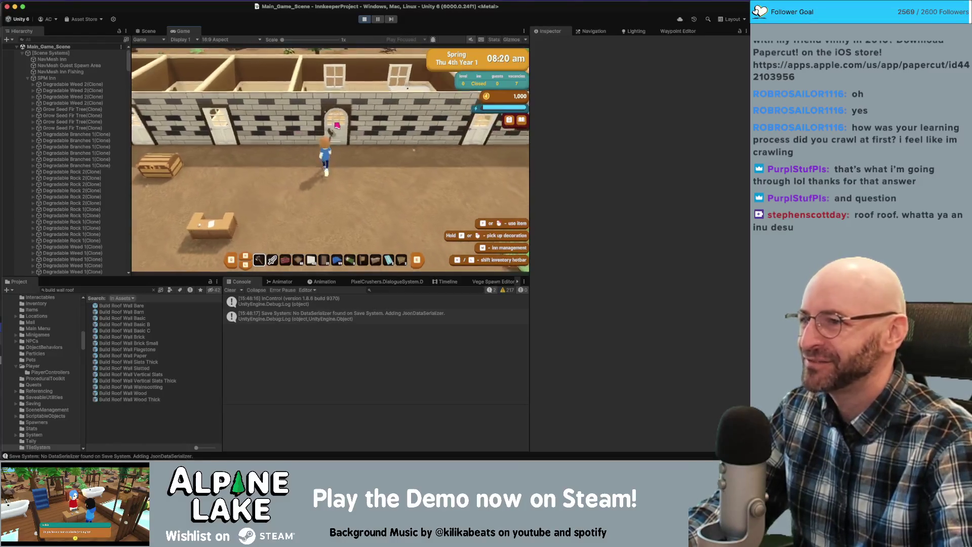
key(w)
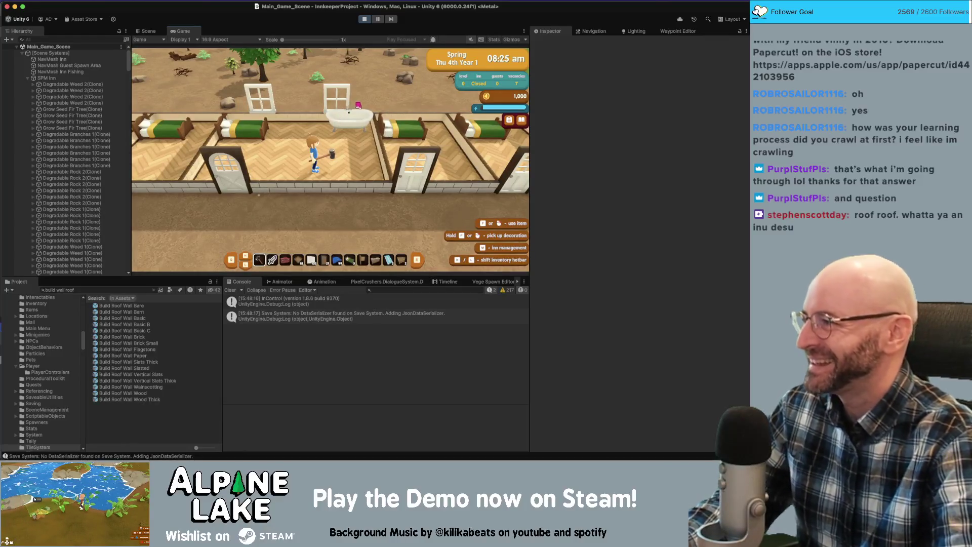
key(s)
key(a)
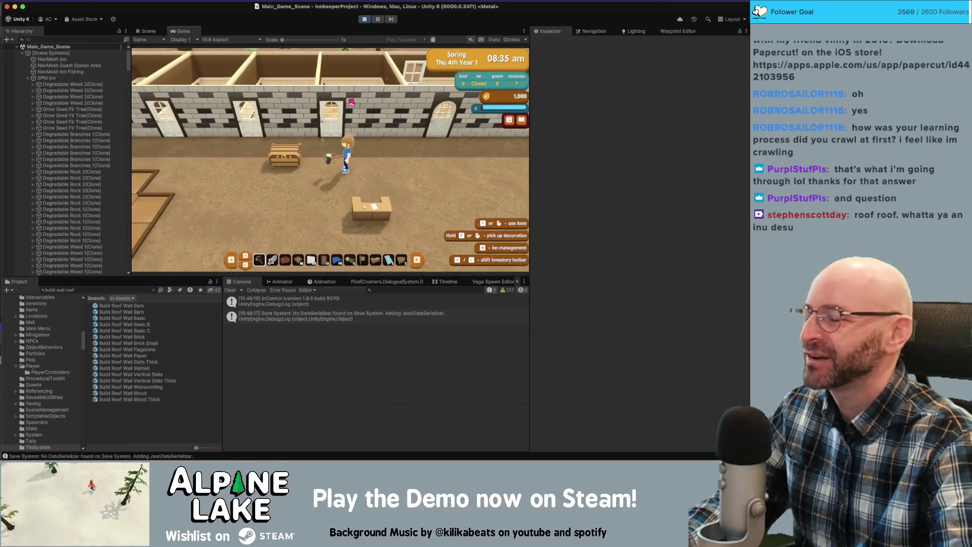
key(a)
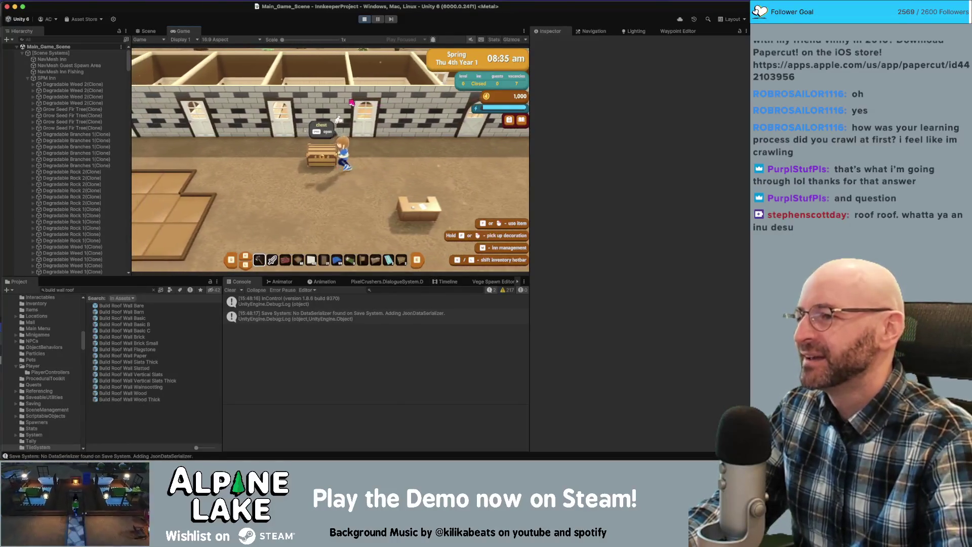
key(a)
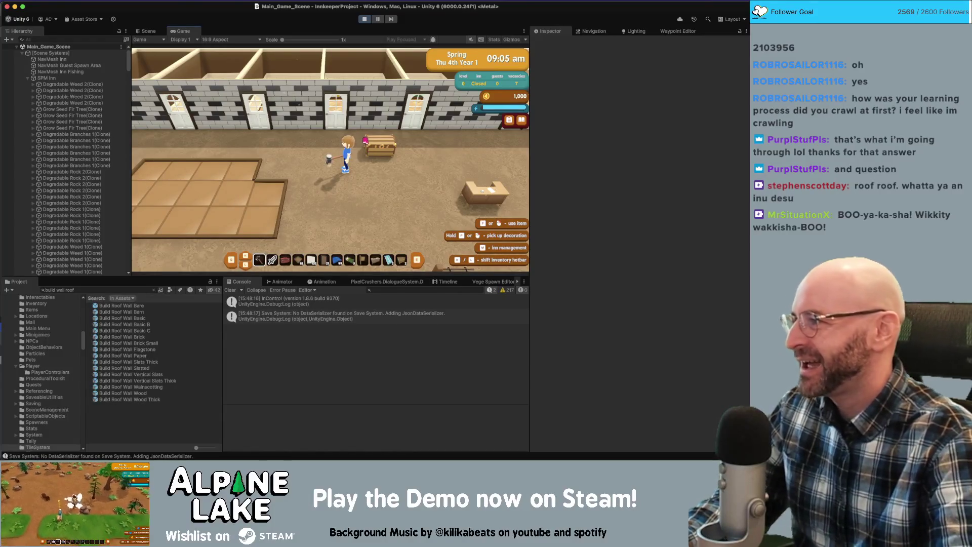
Walk to the mailbox to check the letters, then step into a room doorway and back out
key(s)
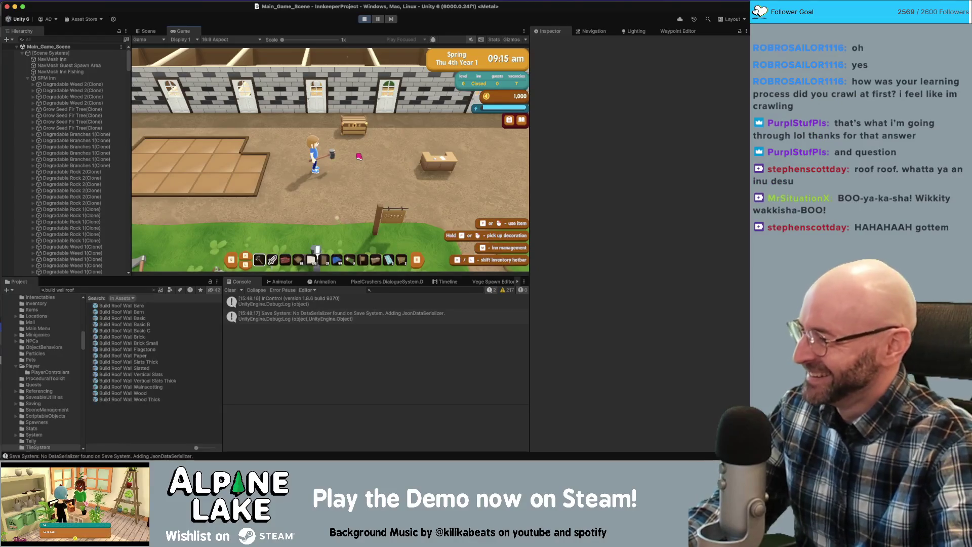
key(d)
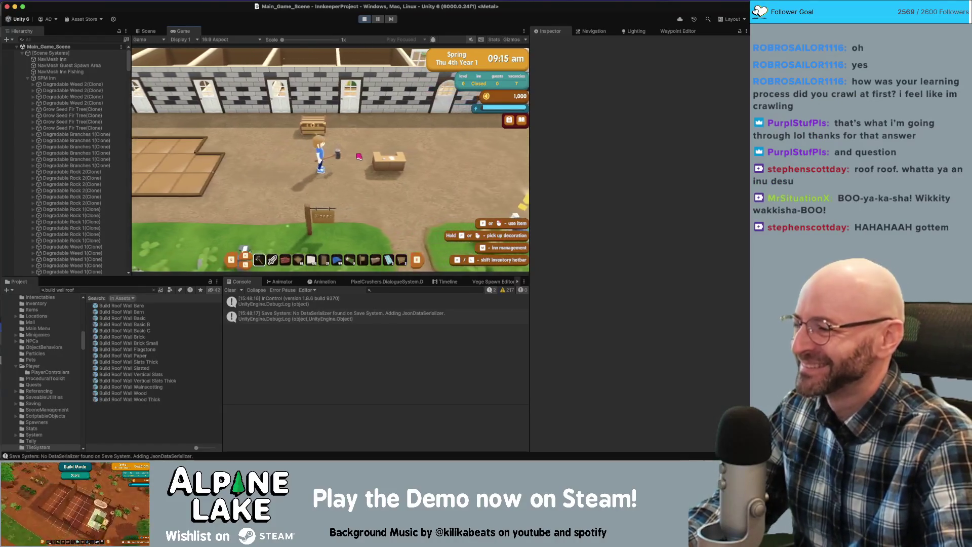
key(s)
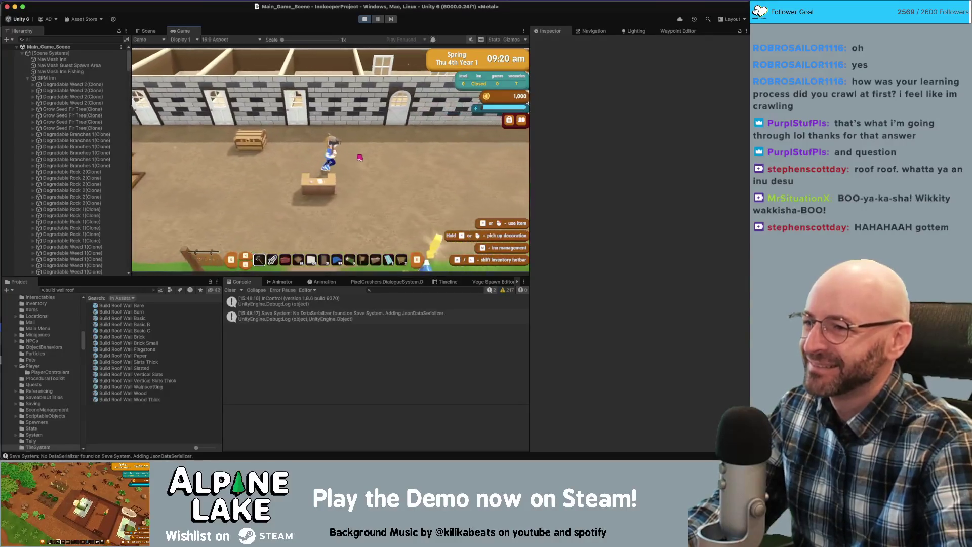
key(e)
key(Escape)
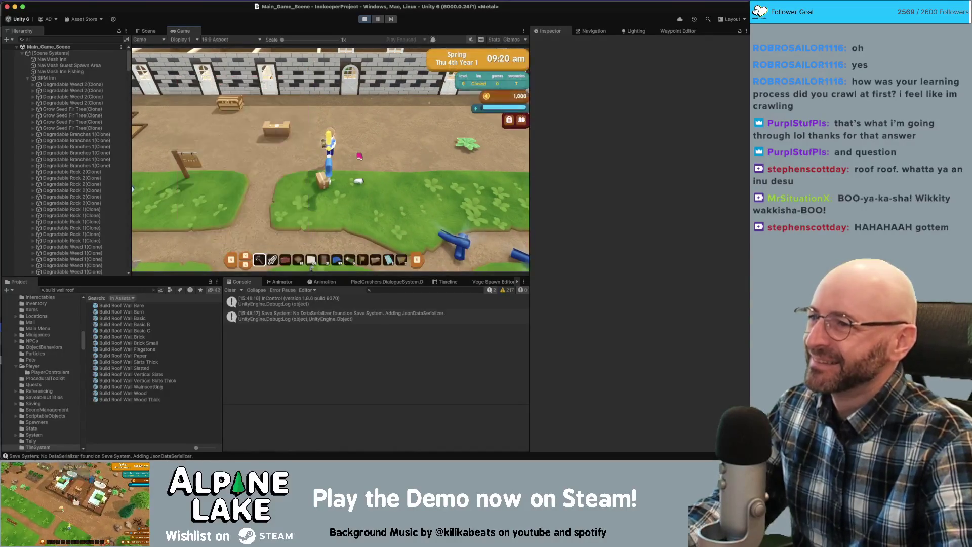
key(w)
key(w)
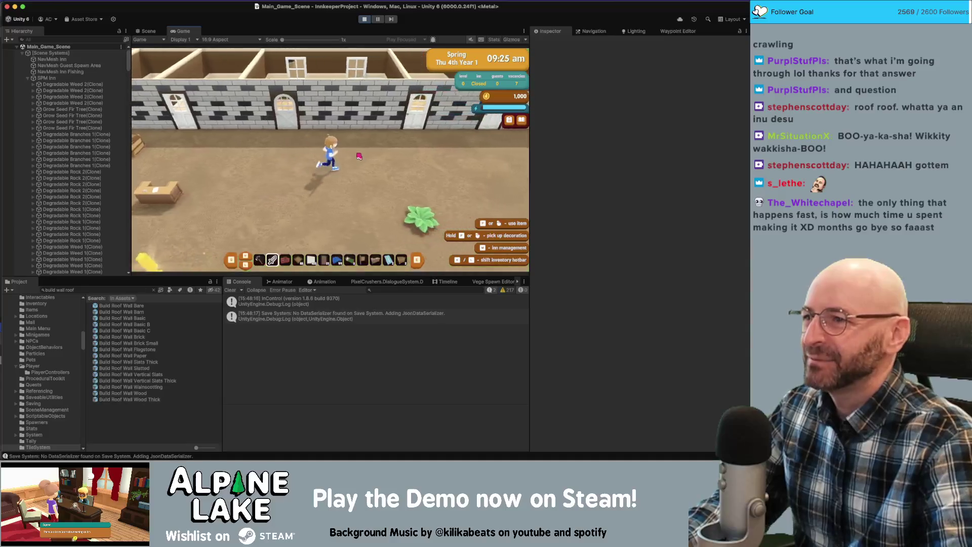
key(d)
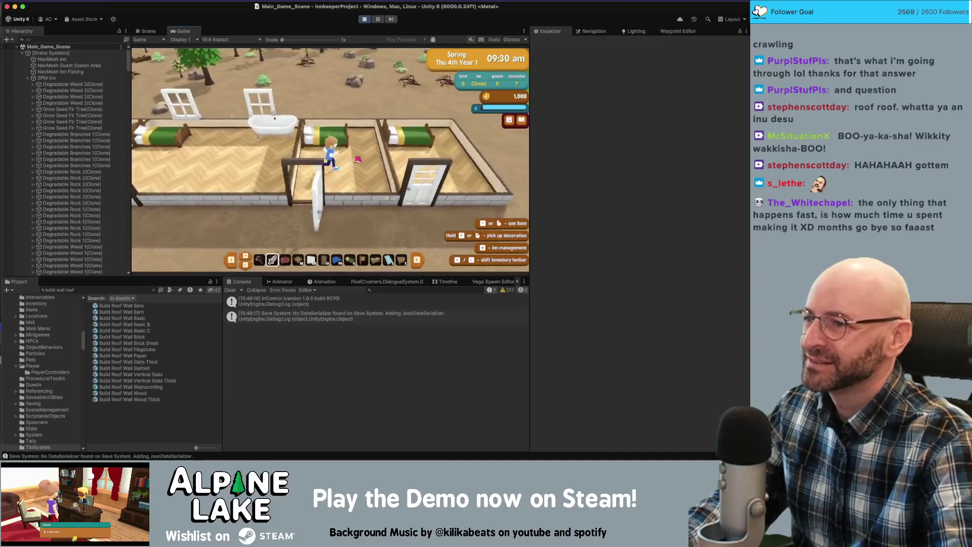
key(s)
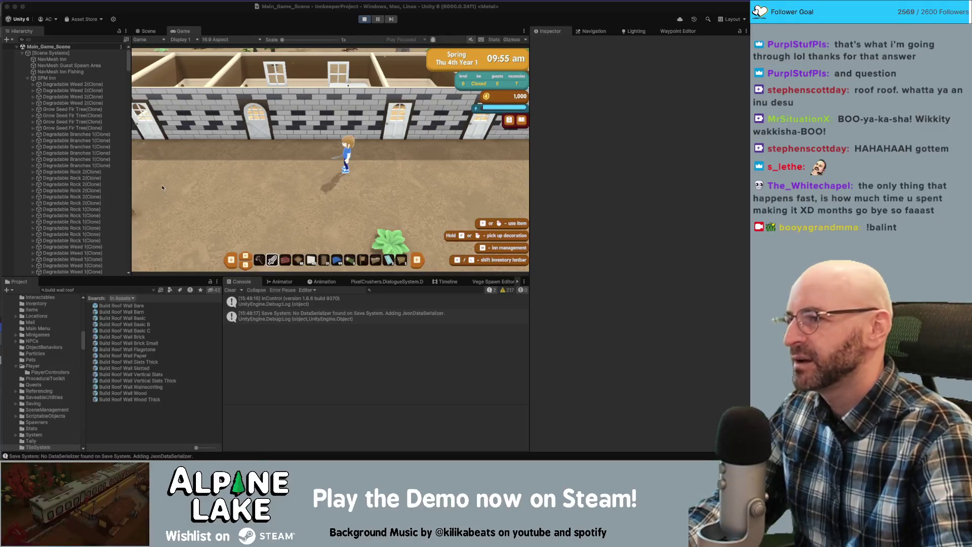
Walk the innkeeper left along the wall and down onto the floor tiles
key(a)
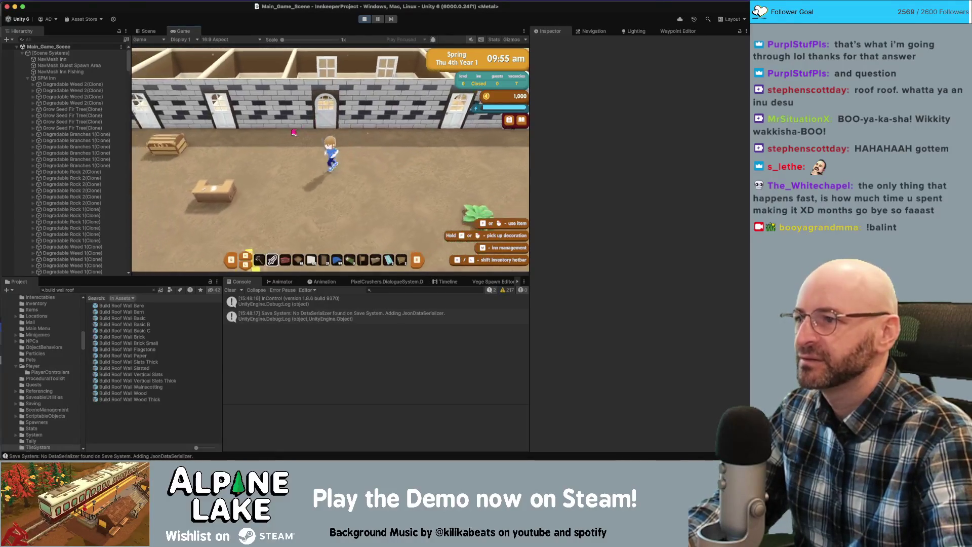
key(a)
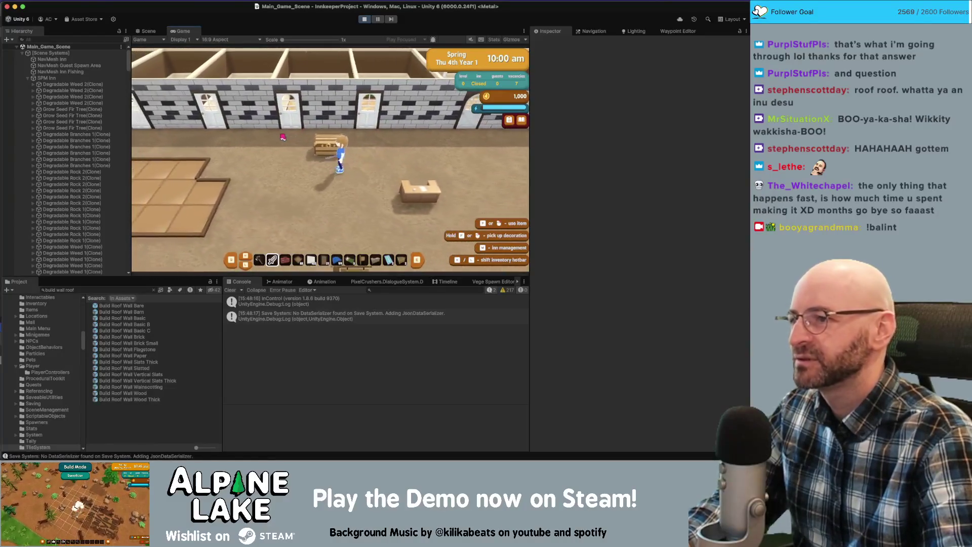
key(a)
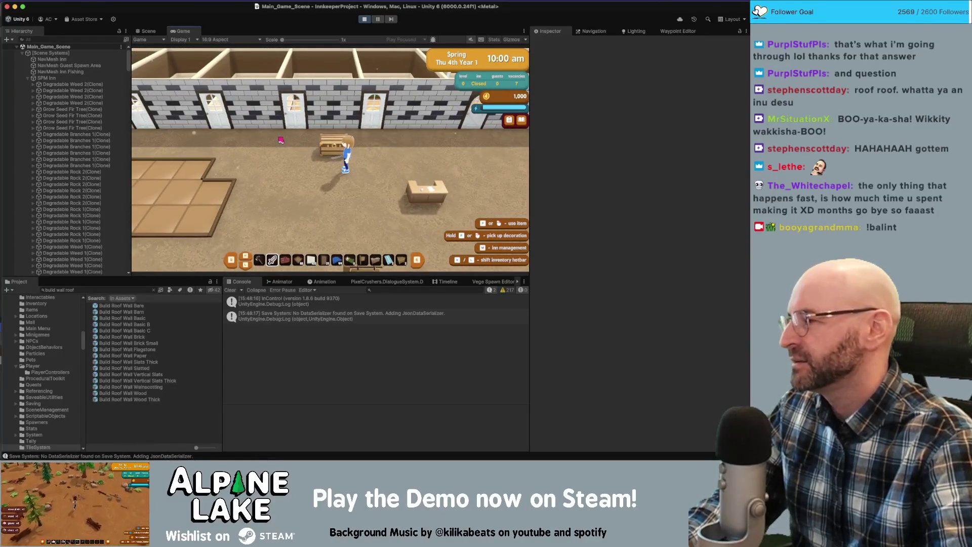
key(a)
key(s)
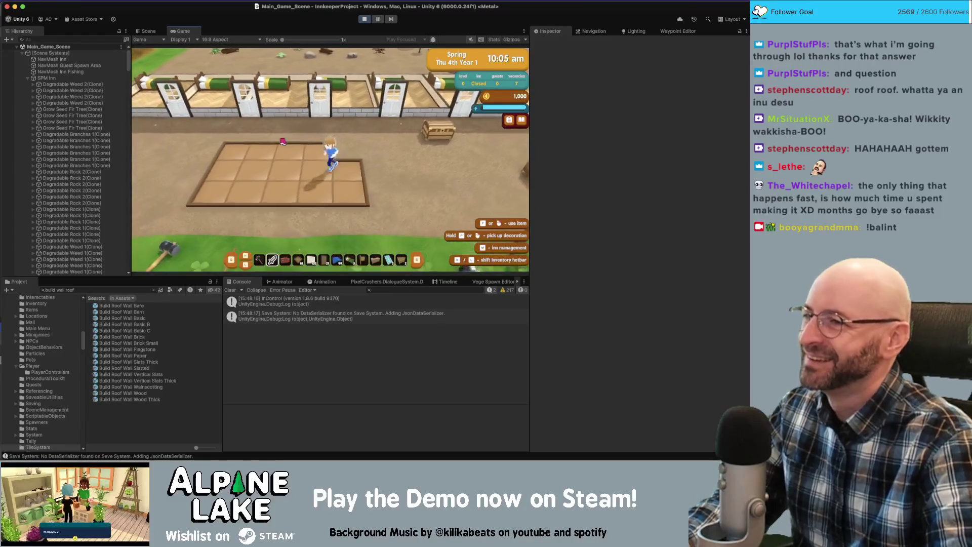
Enter decorating build mode, try the roofs and demolishing options, then exit to normal play
key(b)
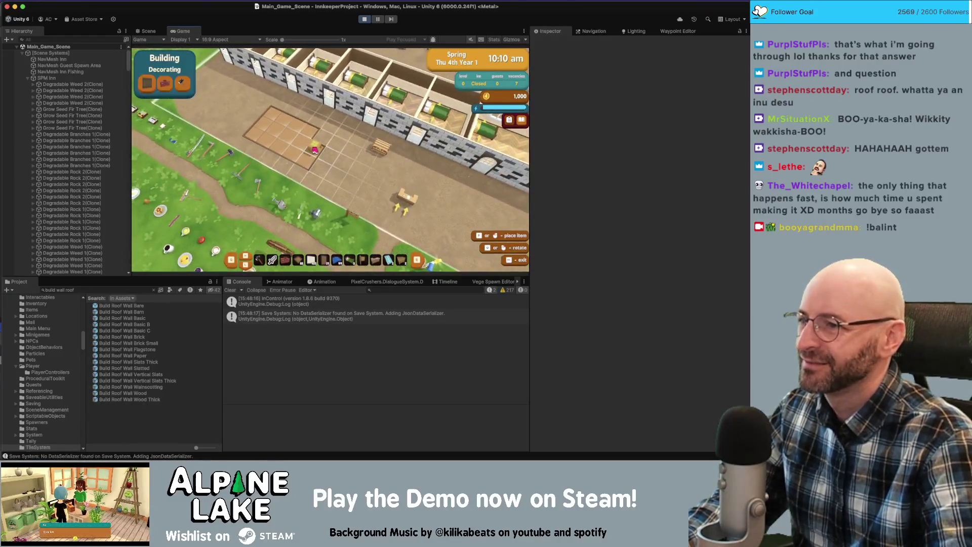
key(Escape)
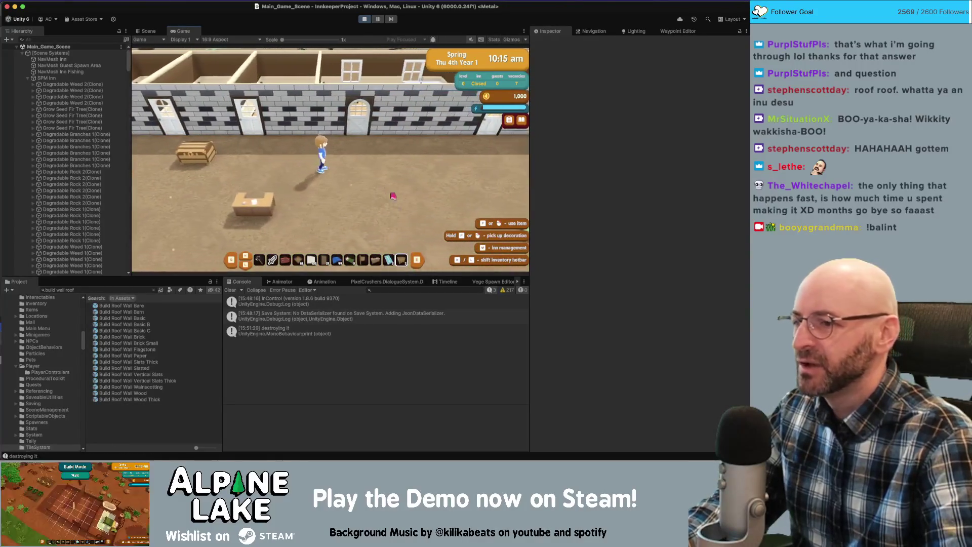
key(b)
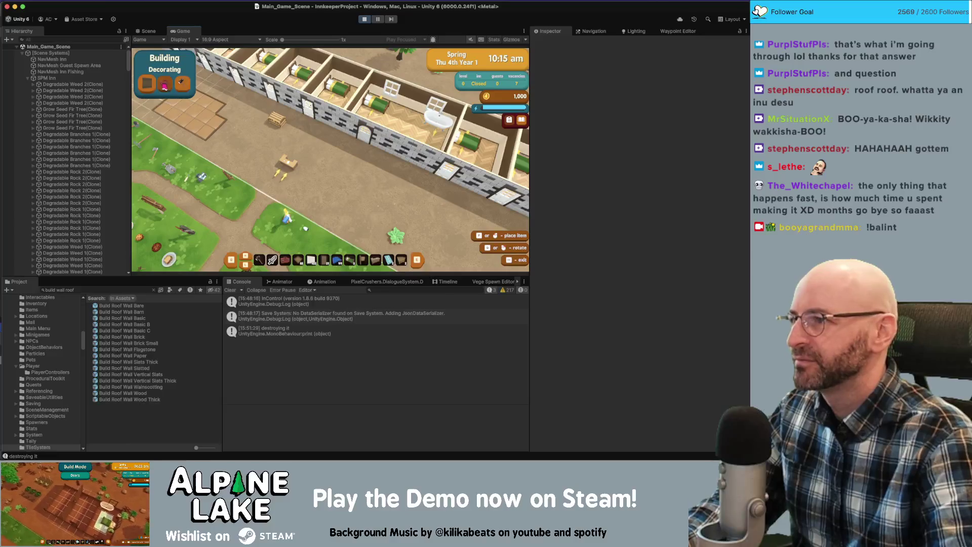
click(165, 84)
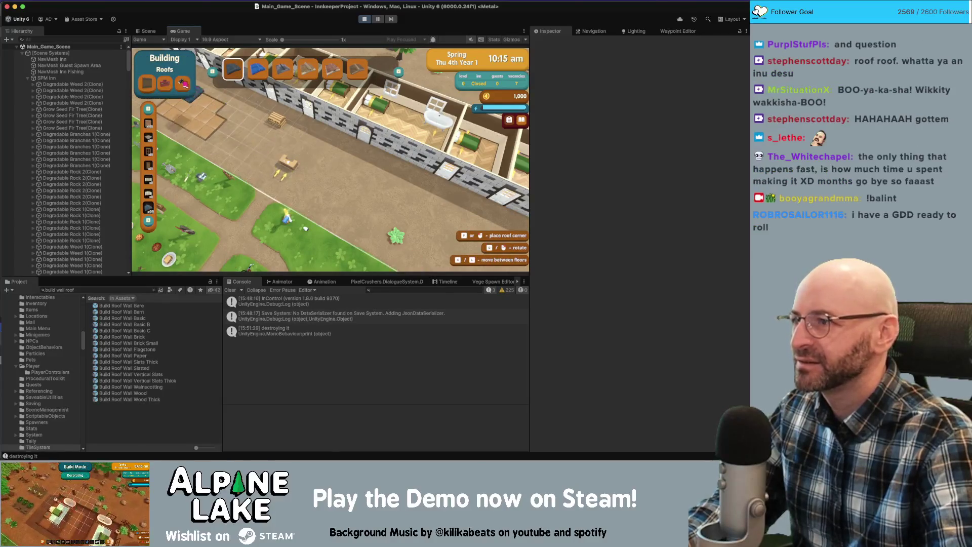
click(181, 84)
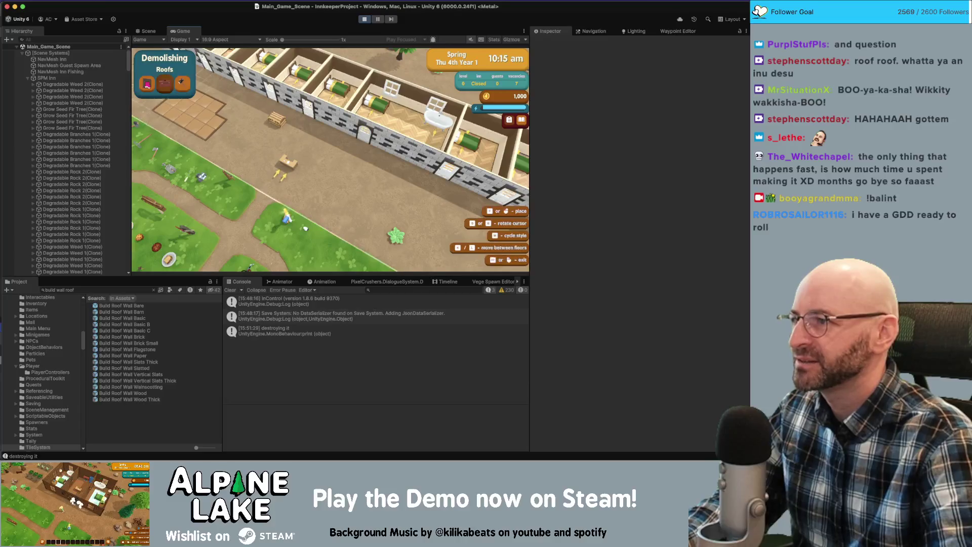
click(162, 92)
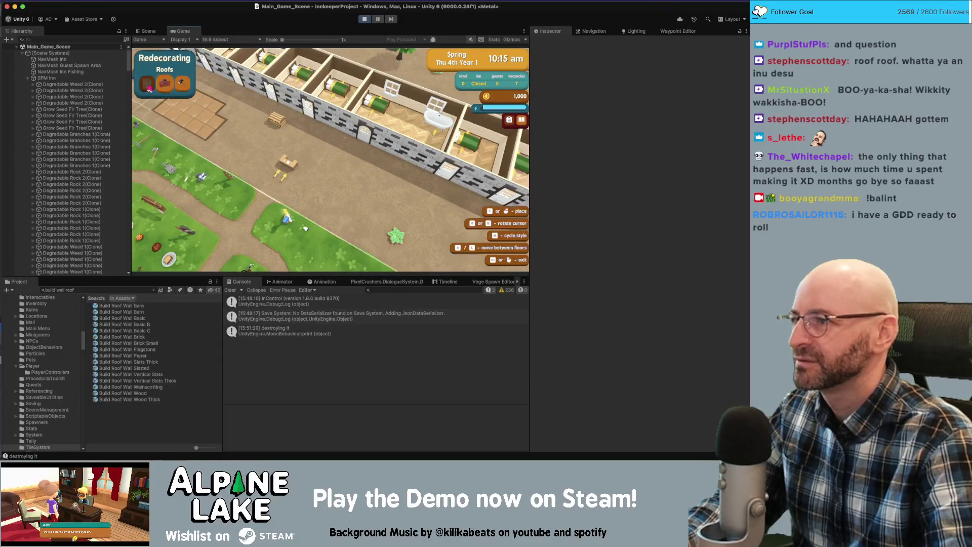
key(Escape)
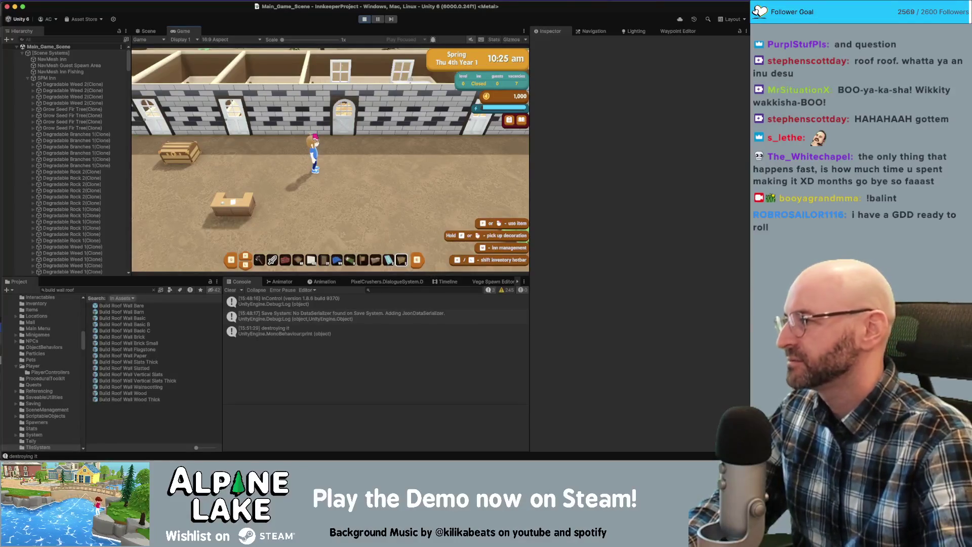
Walk the character along the inn walls past the desk and crate
key(w)
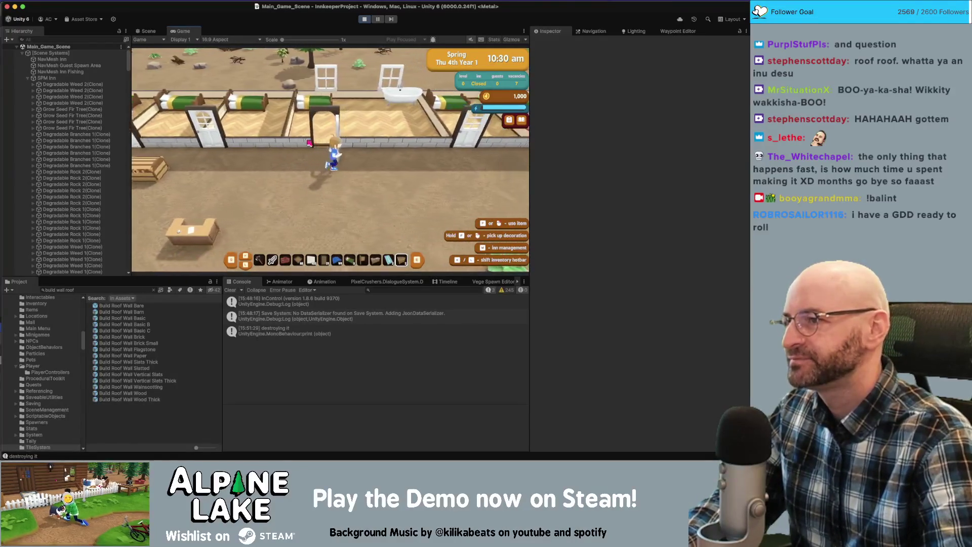
key(a)
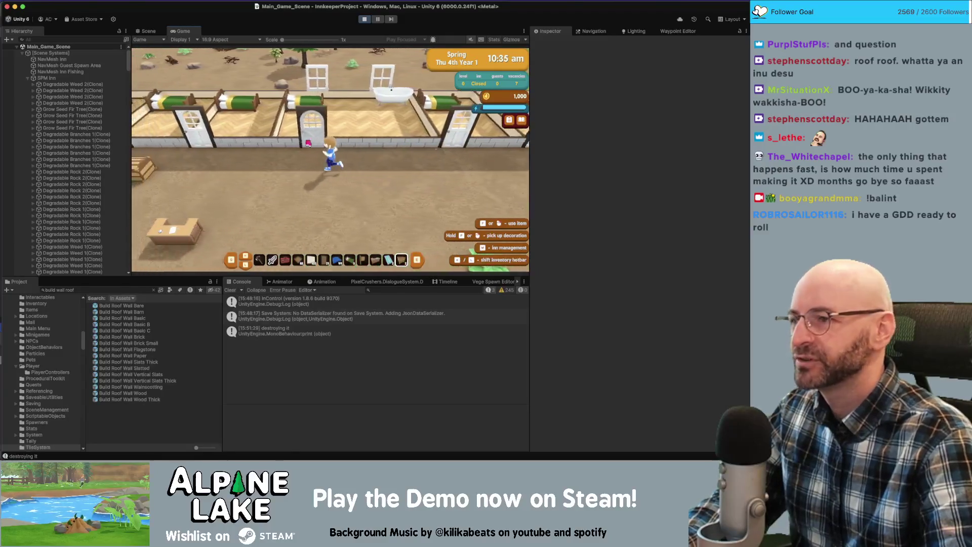
key(a)
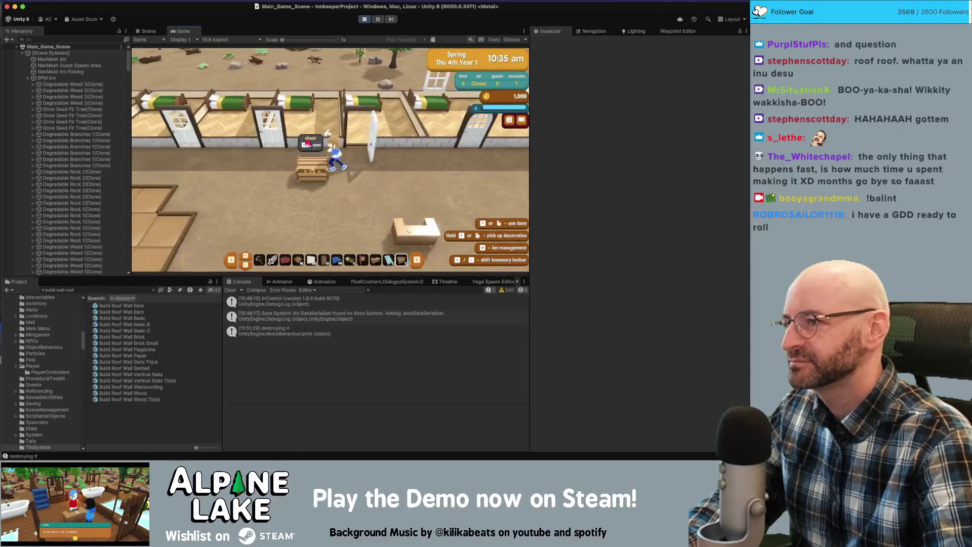
key(d)
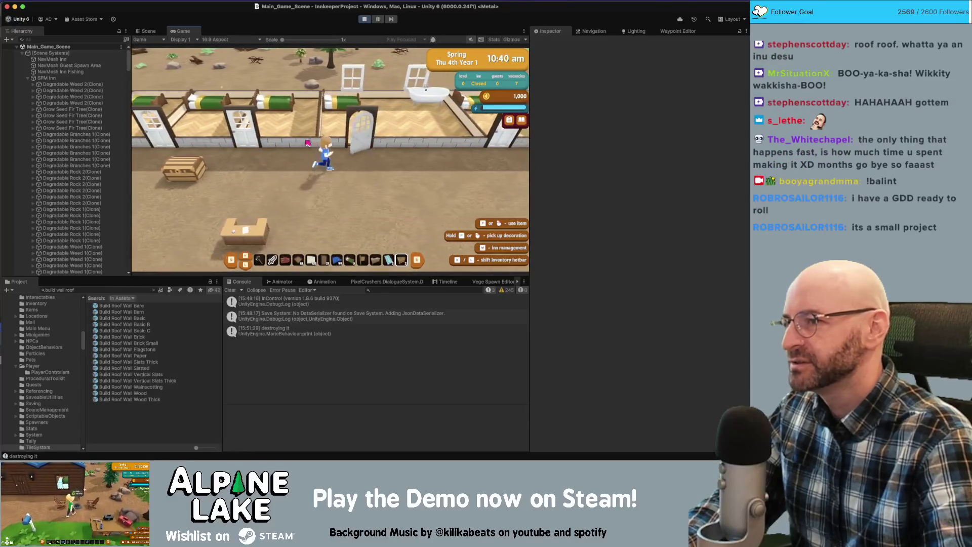
key(a)
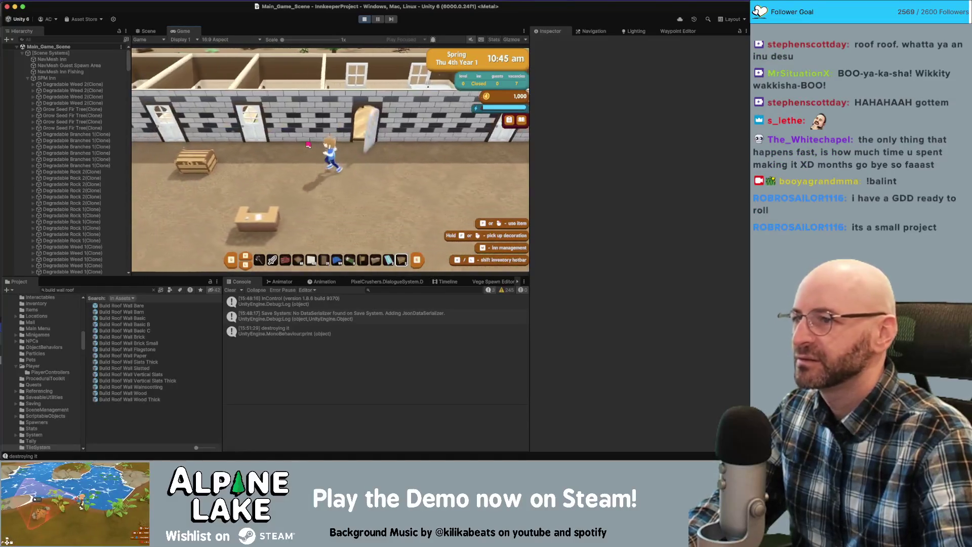
key(s)
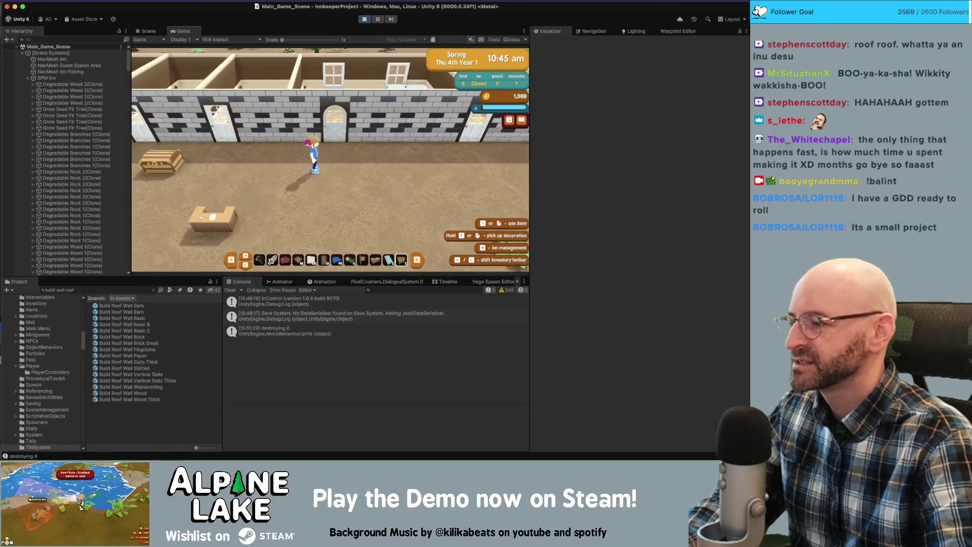
key(w)
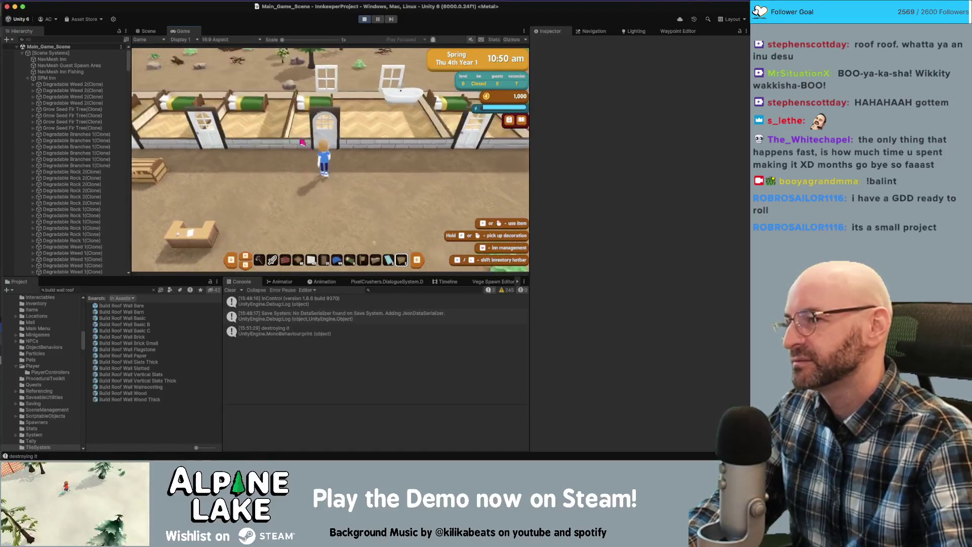
Walk through the archway past the beds, out the doorway, and back into the yard
key(w)
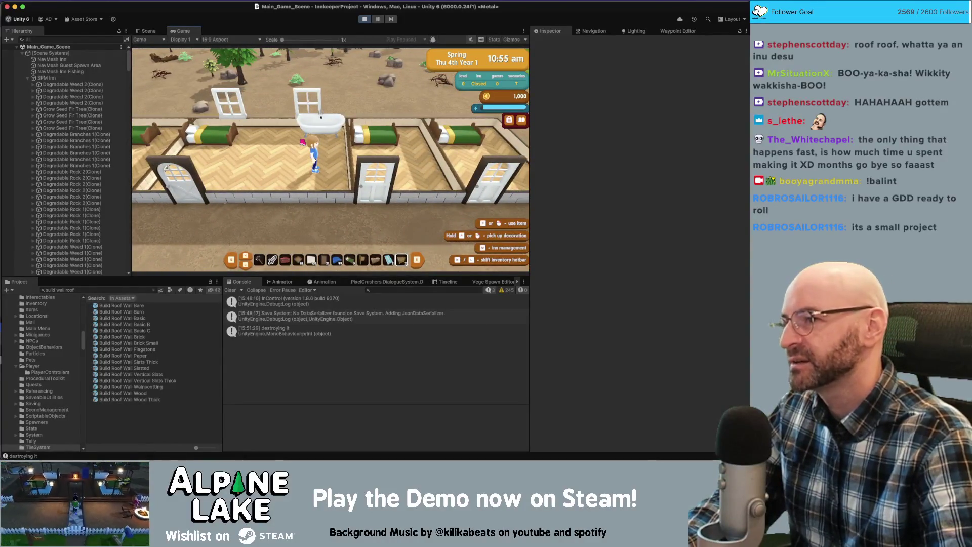
key(d)
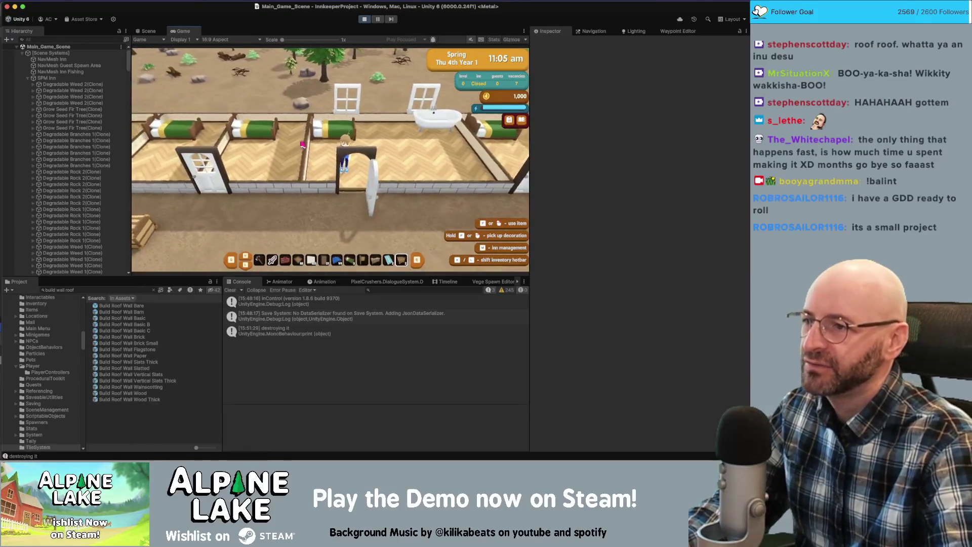
key(s)
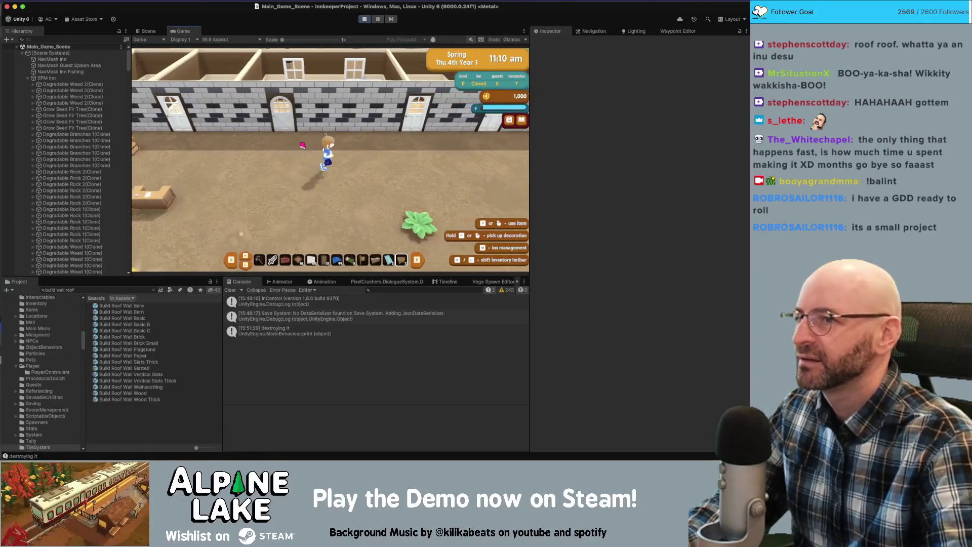
key(w)
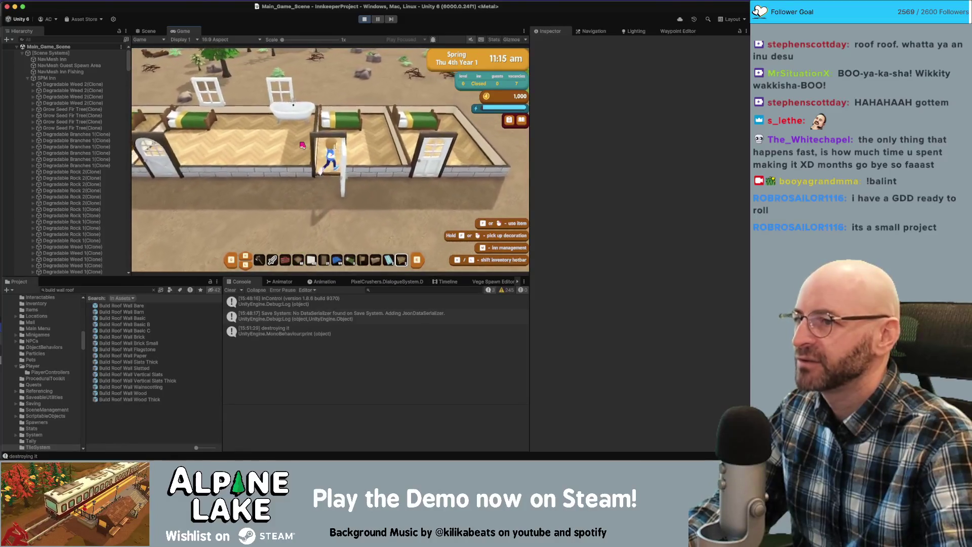
key(s)
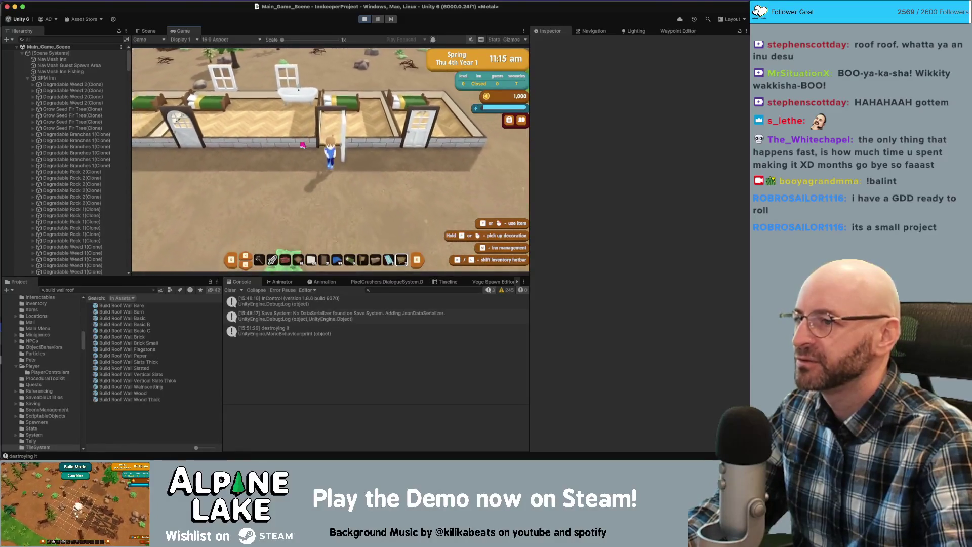
key(d)
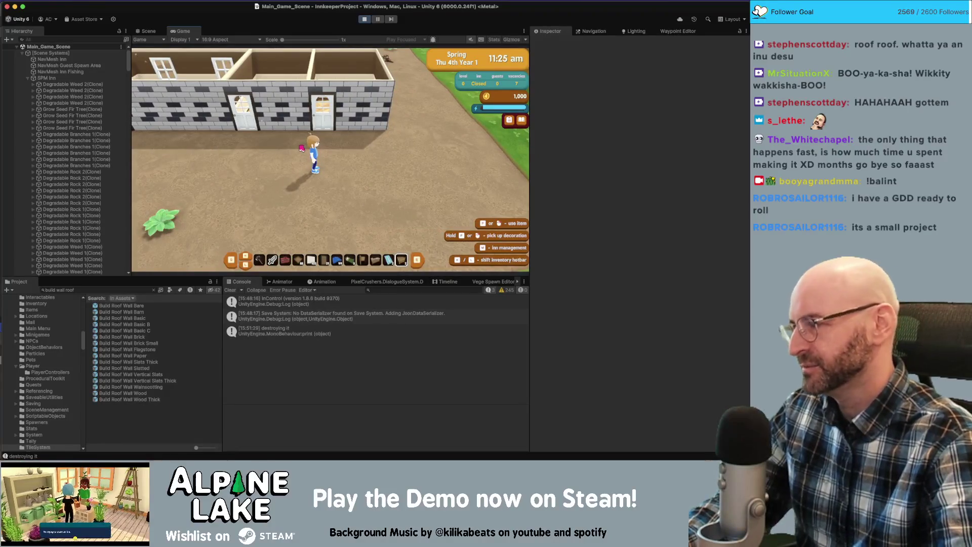
key(w)
key(w)
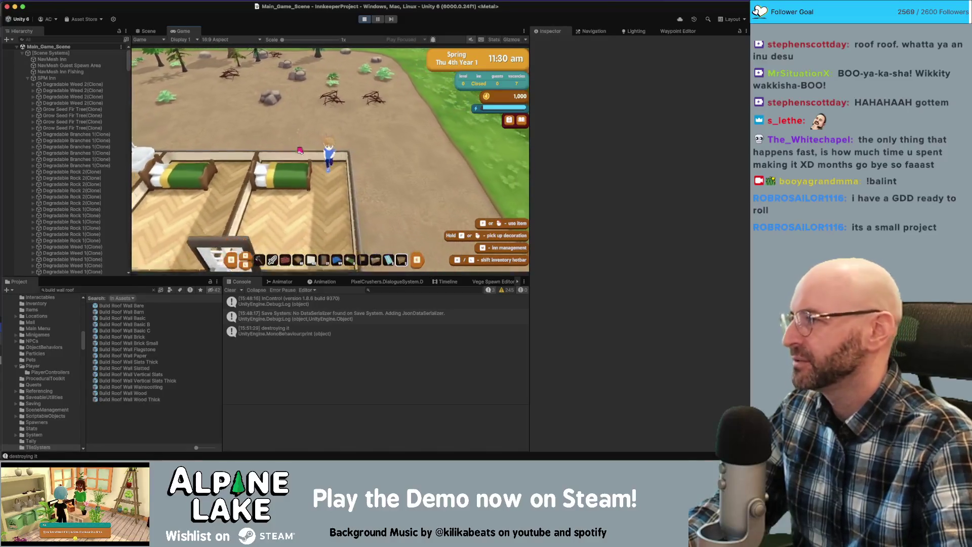
key(s)
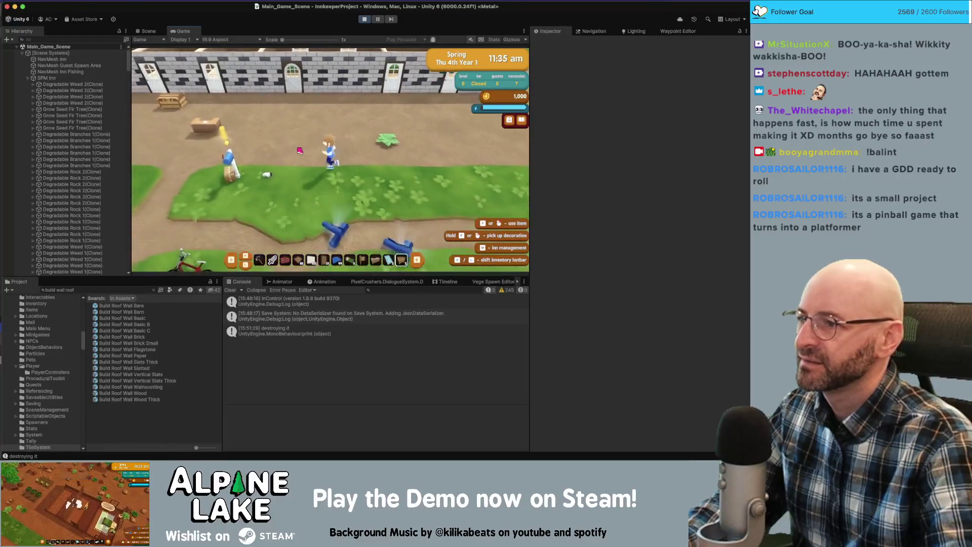
Read both mailbox letters and collect the 100 dub reward, raising coins to 1,100
key(a)
click(295, 152)
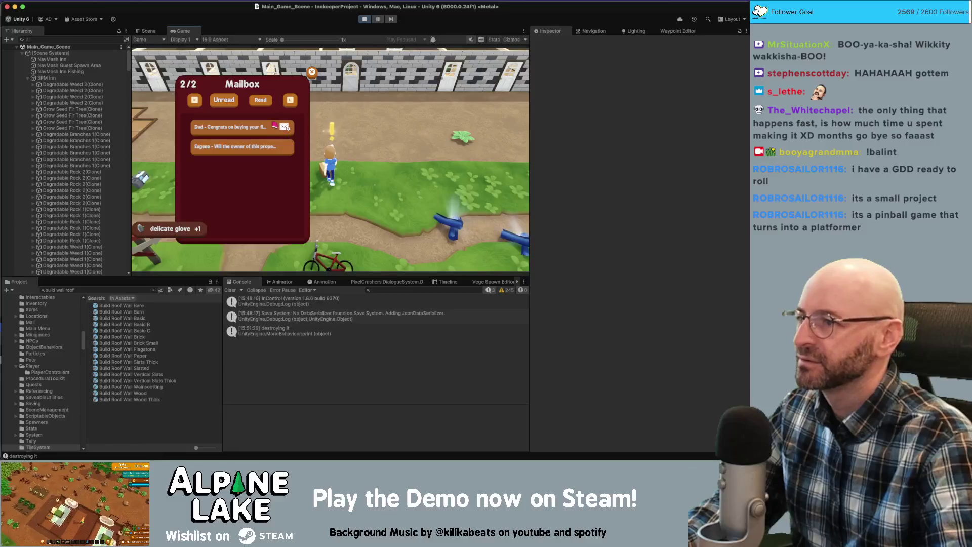
click(402, 201)
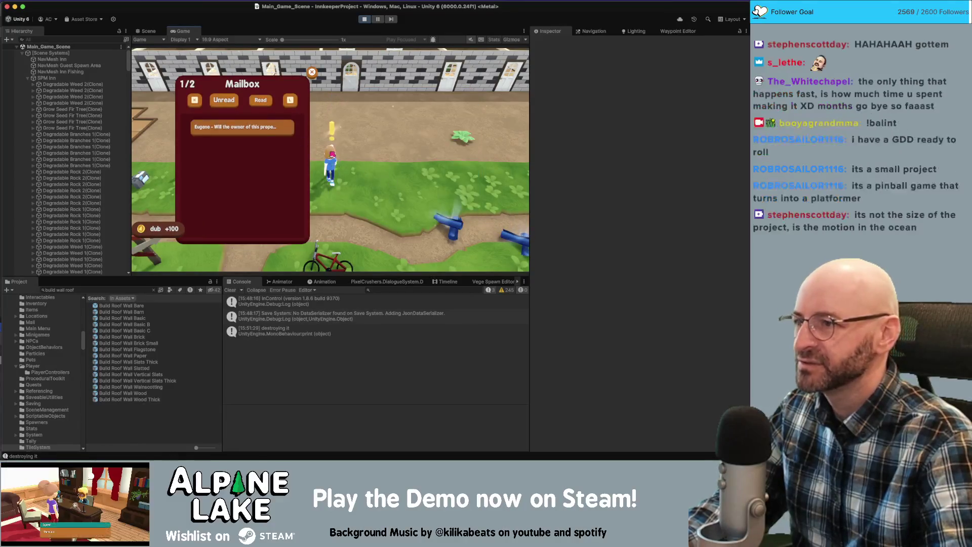
click(394, 205)
key(Escape)
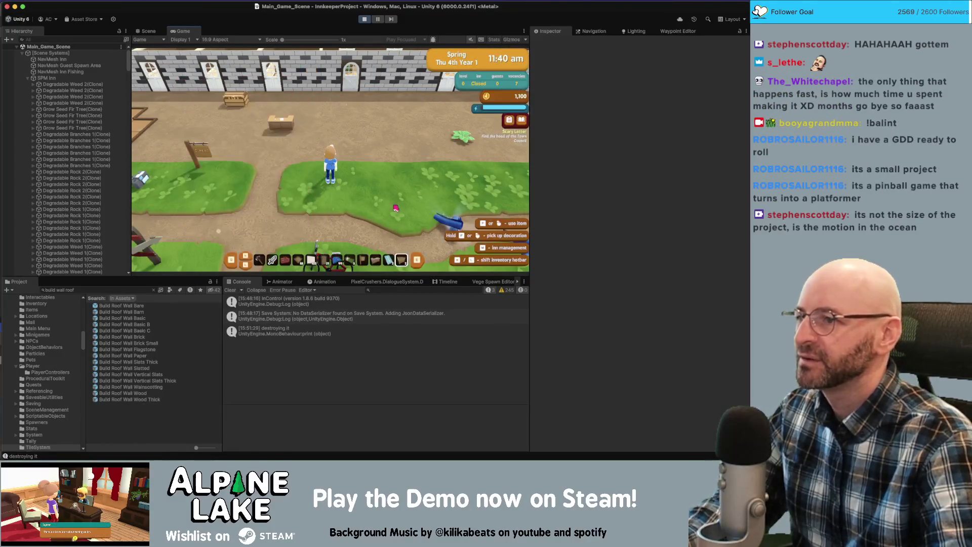
click(332, 201)
Walk west beside the floor patch and equip the hammer
key(a)
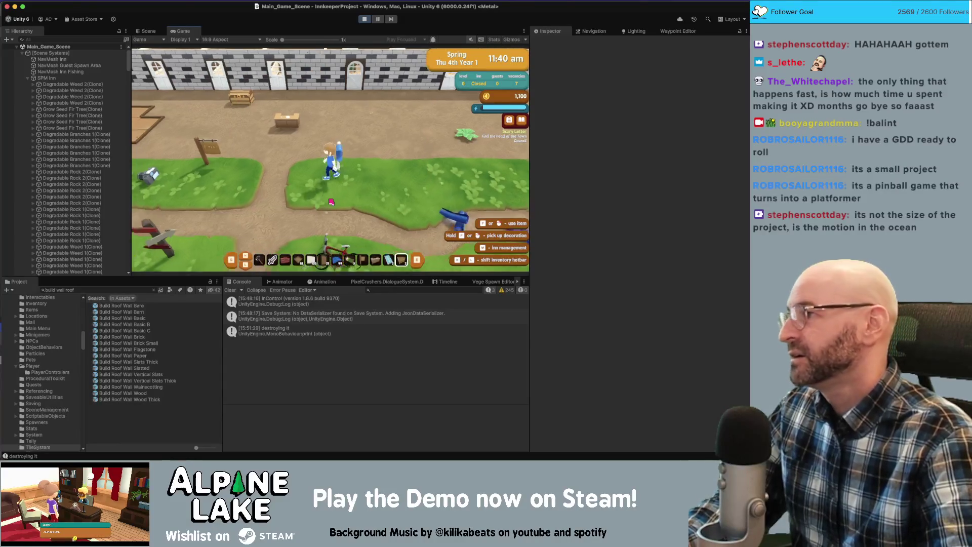
key(a)
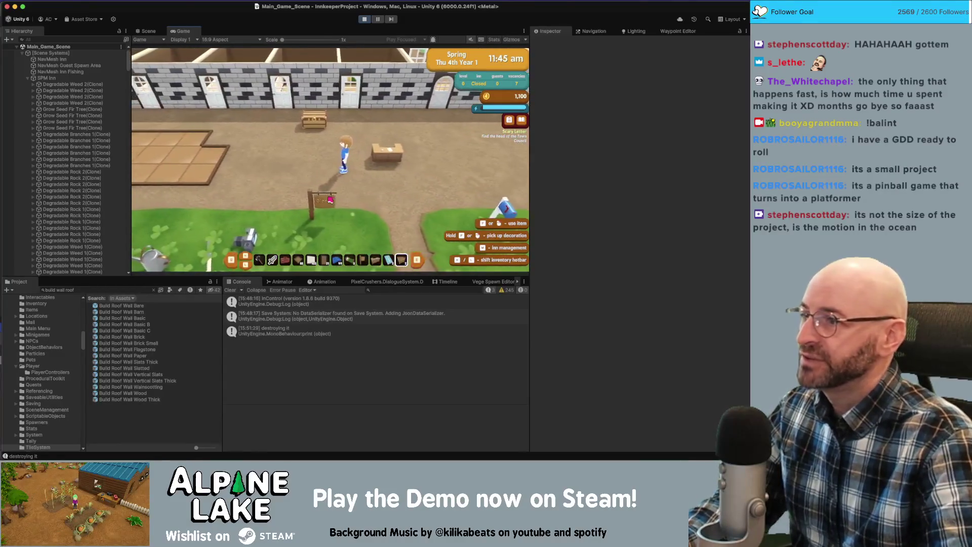
key(a)
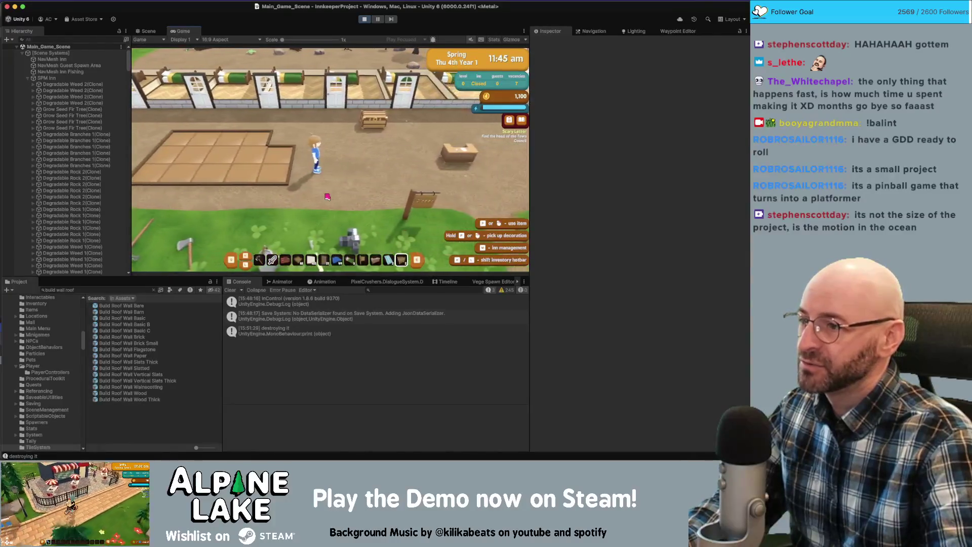
key(1)
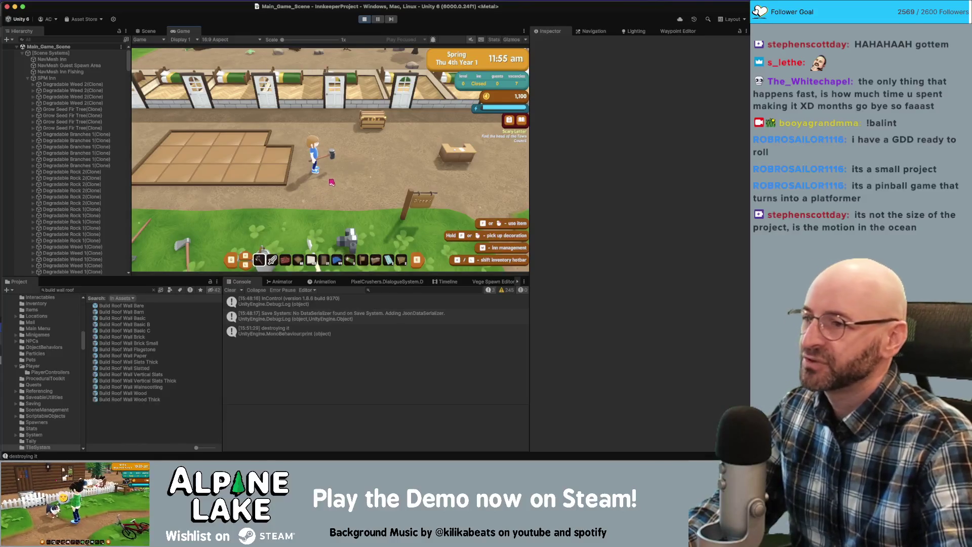
Switch the inn's back wall from white plaster to brick with the hammer
click(332, 182)
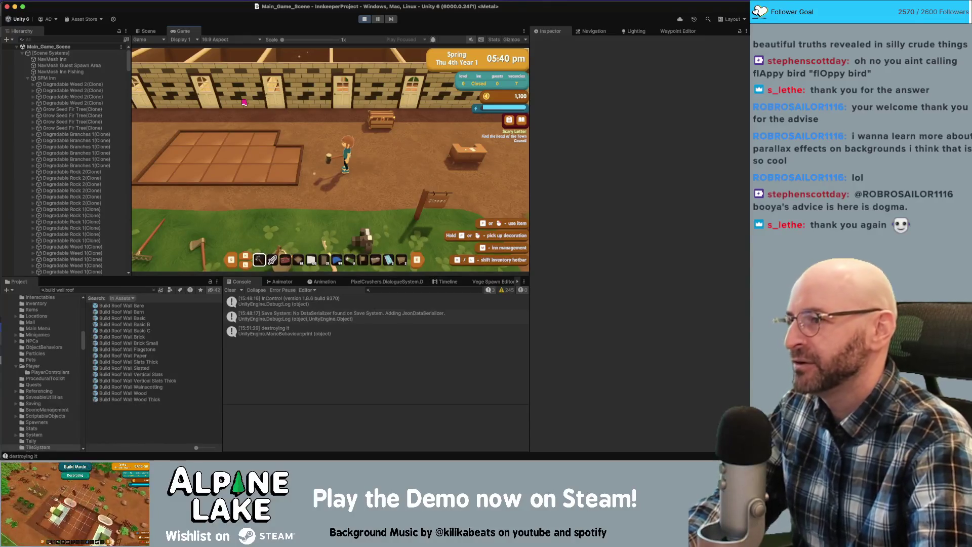
Walk the innkeeper across the yard and along the inn wall, swinging the hammer at the ground
key(a)
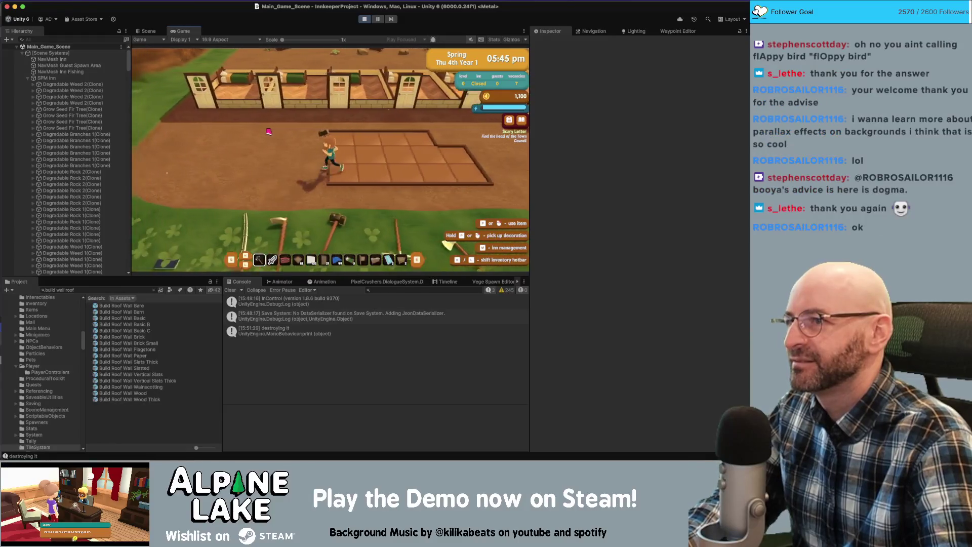
key(a)
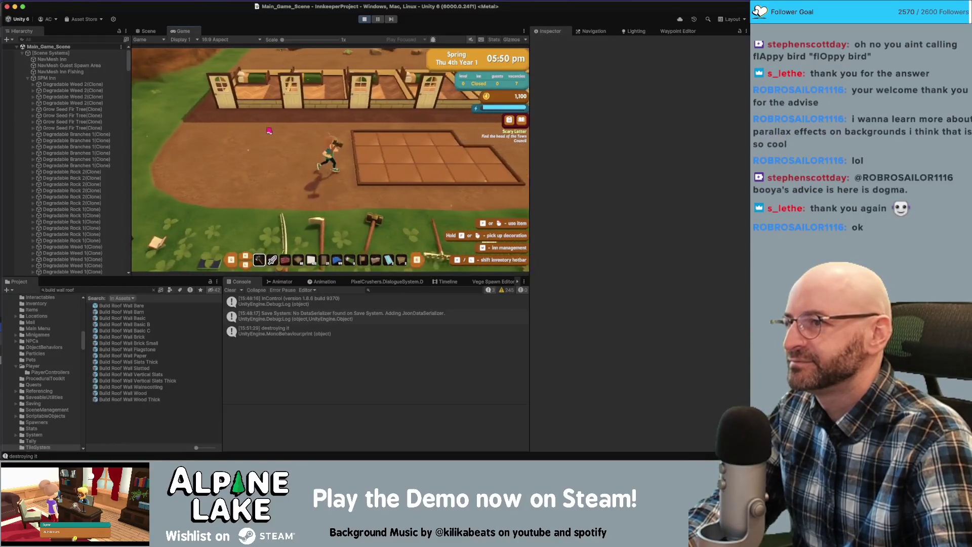
key(d)
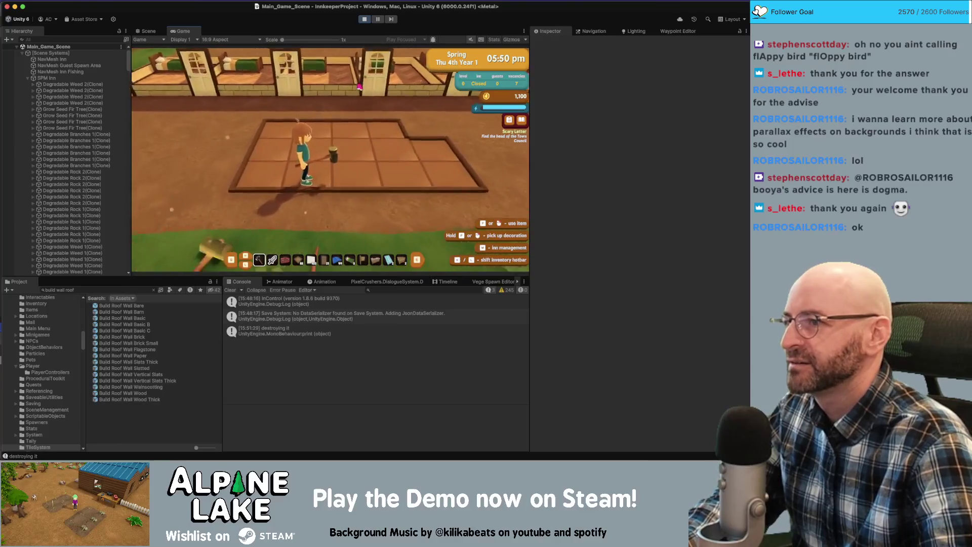
key(w)
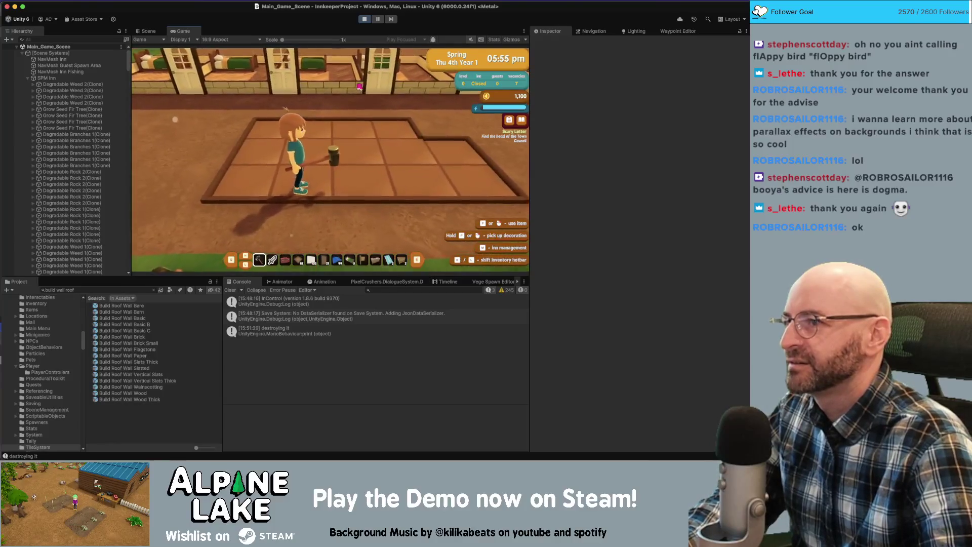
key(a)
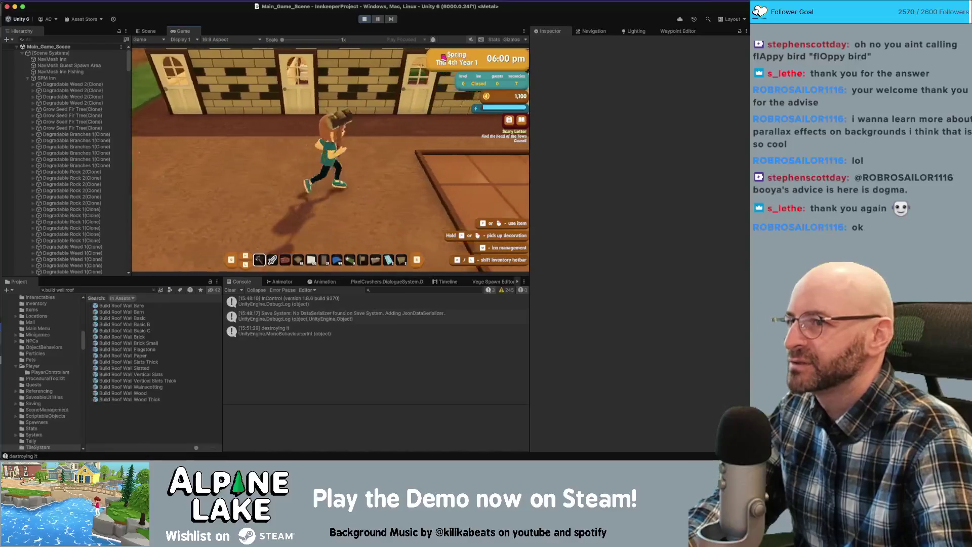
key(a)
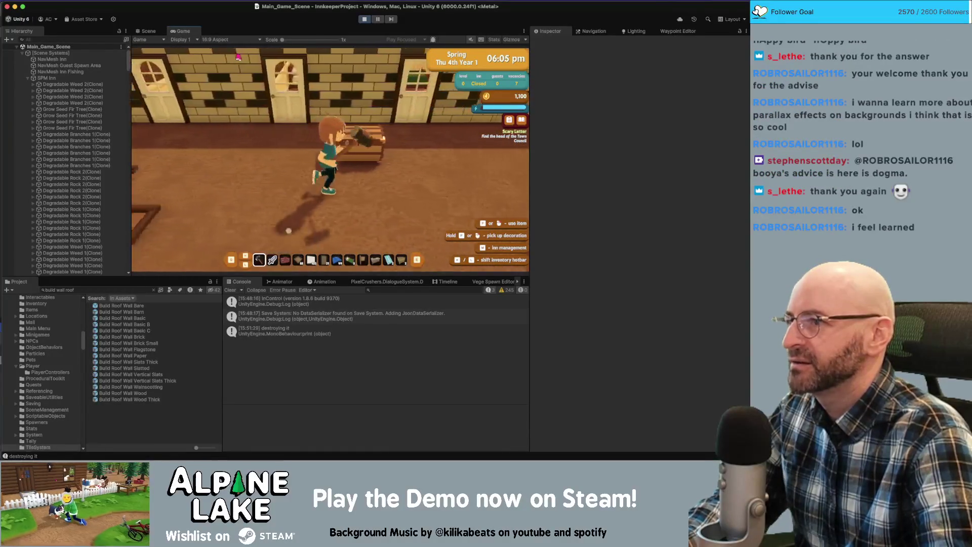
key(d)
click(233, 218)
key(d)
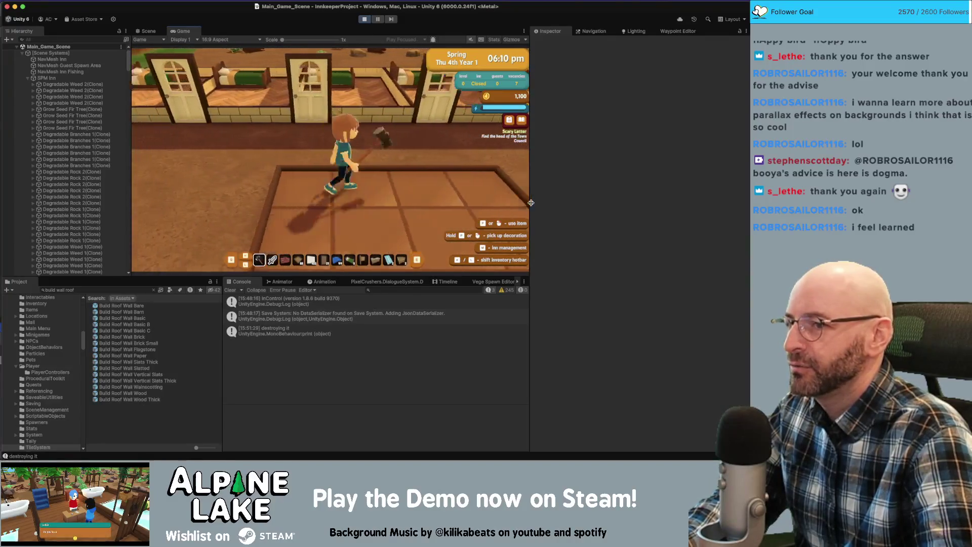
key(w)
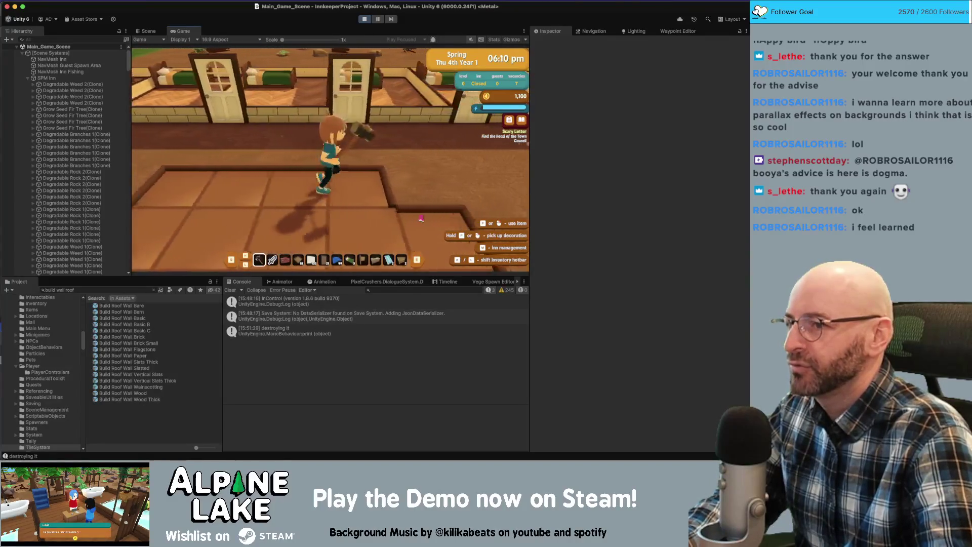
Run through the inn past the chest, door and beds, then down into the corridor
key(s)
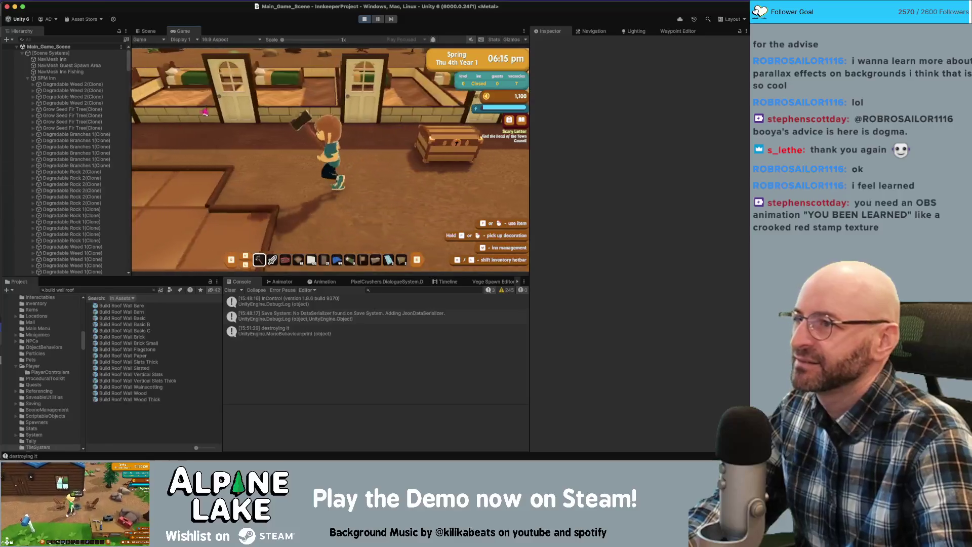
key(w)
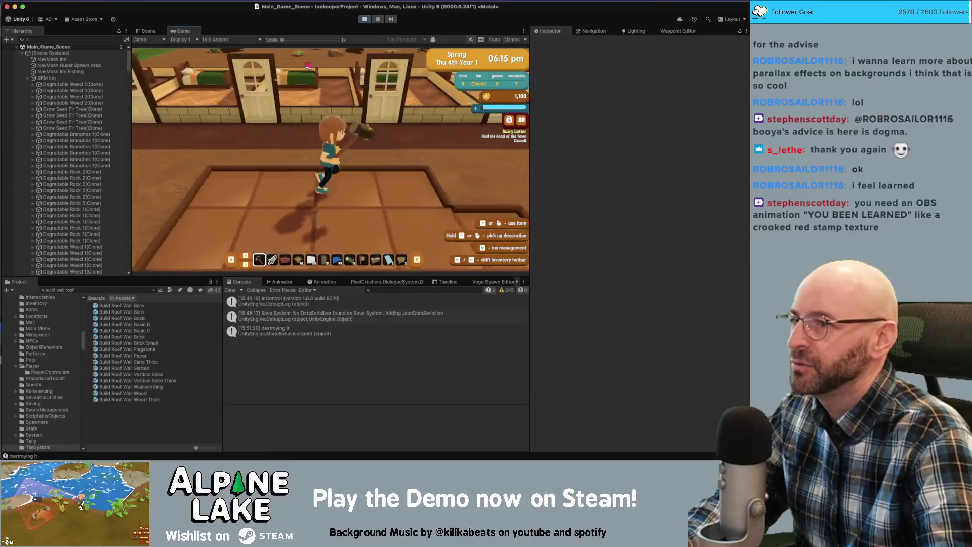
key(d)
key(a)
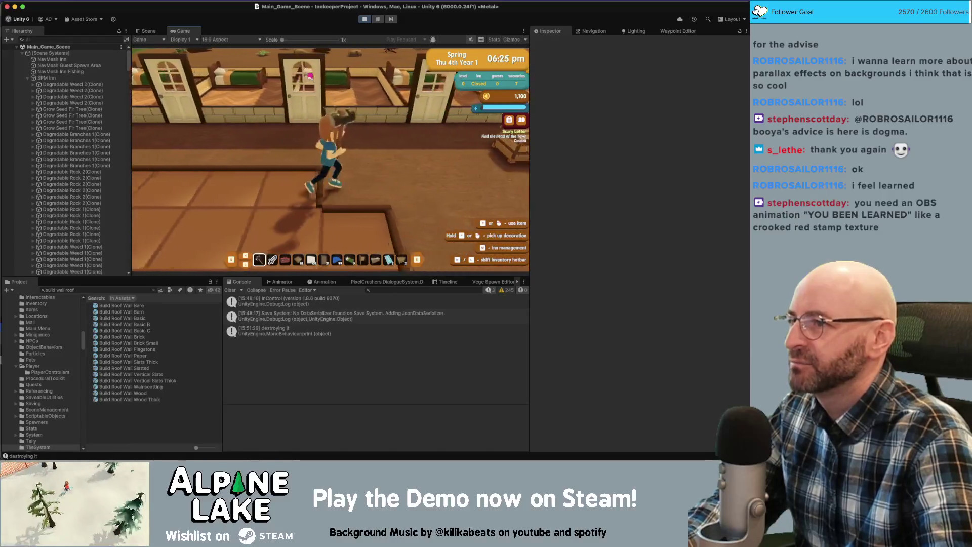
key(w)
key(a)
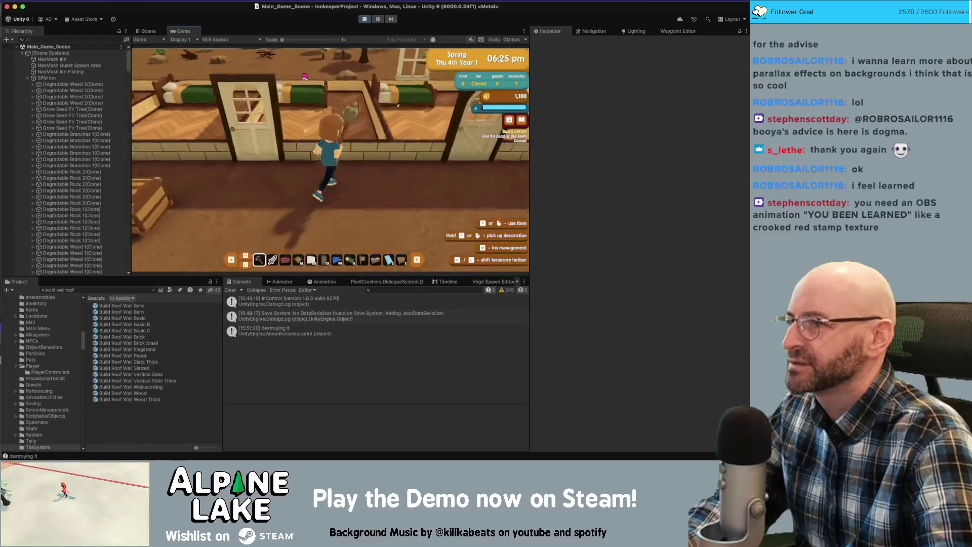
key(a)
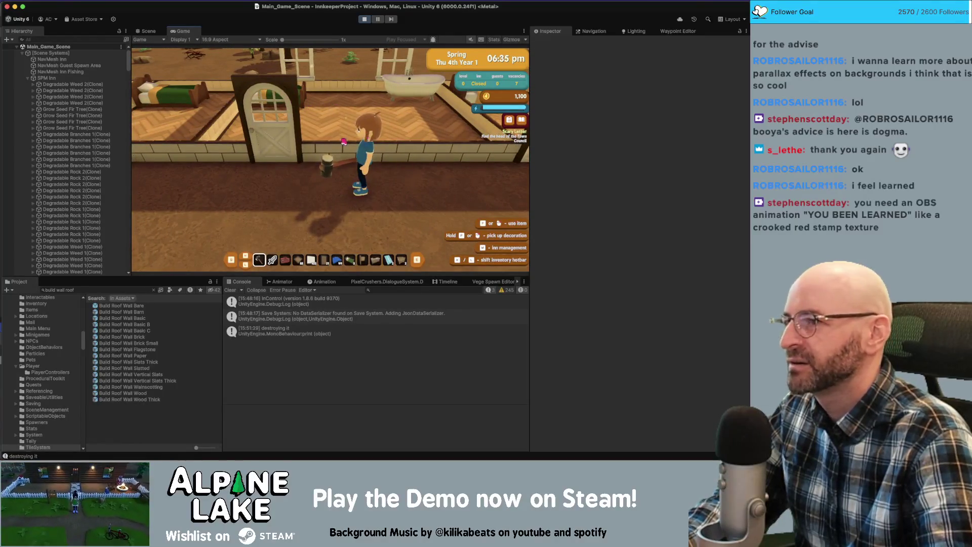
key(d)
key(d)
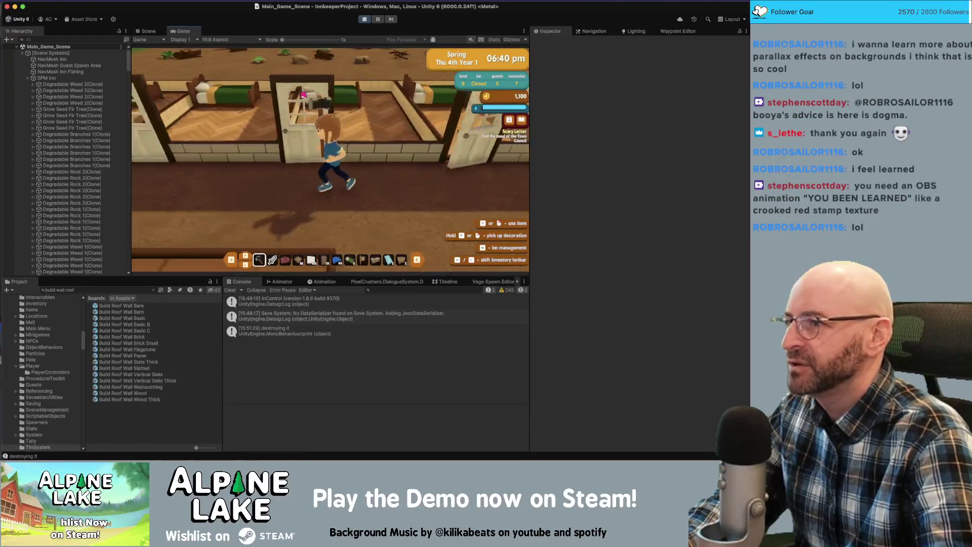
key(a)
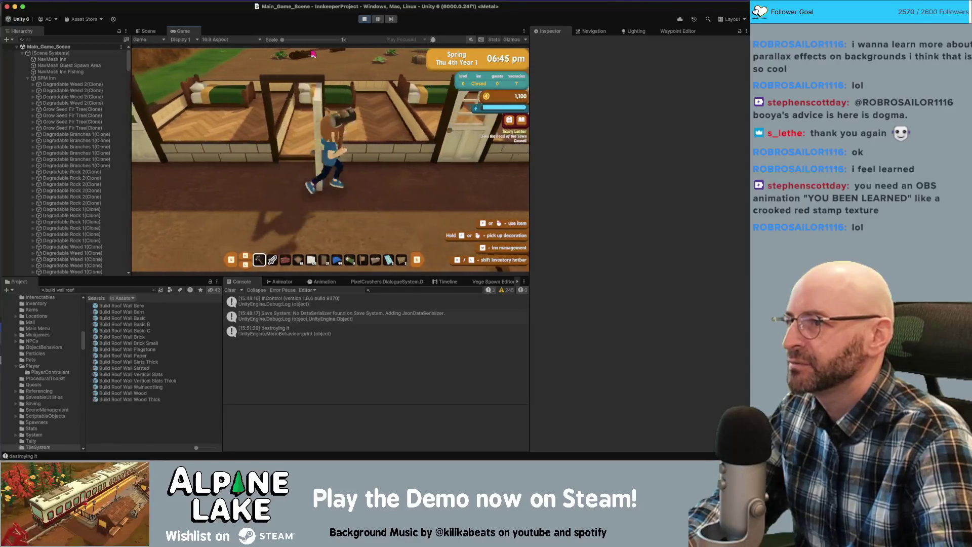
key(d)
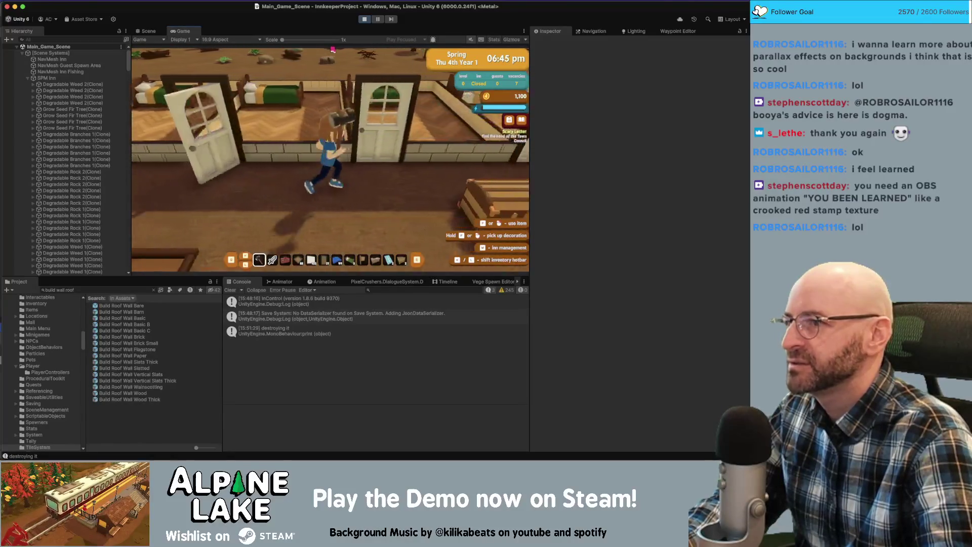
key(d)
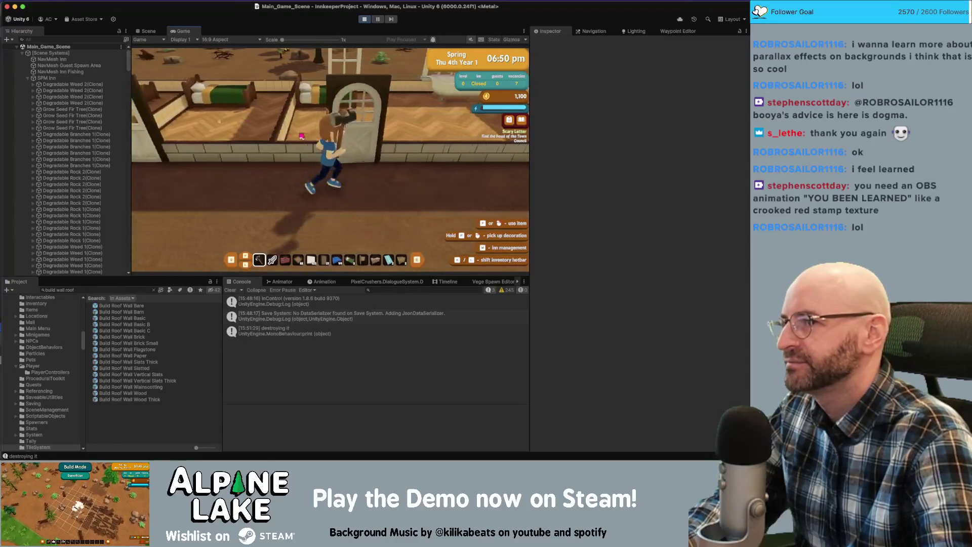
key(s)
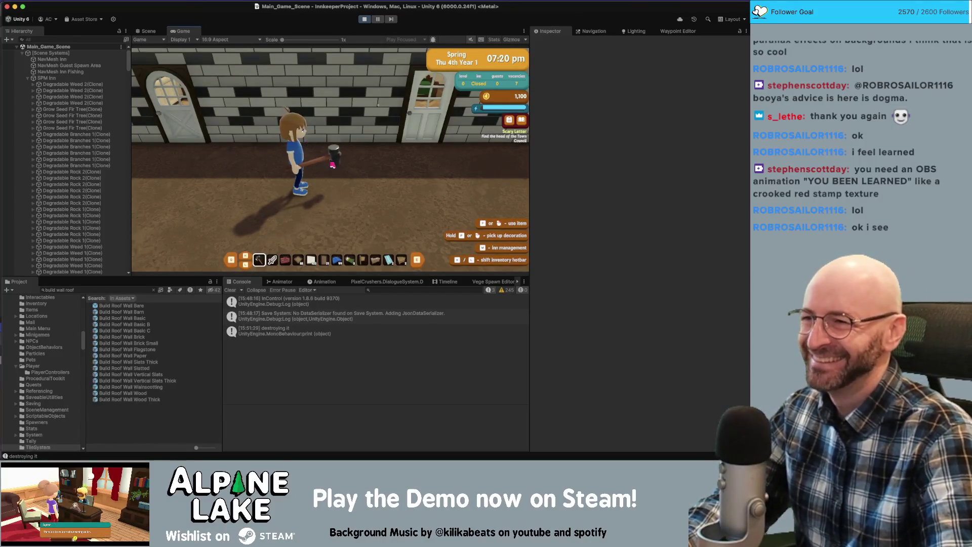
Walk the innkeeper away from the wall into the yard, down the path and back up
key(s)
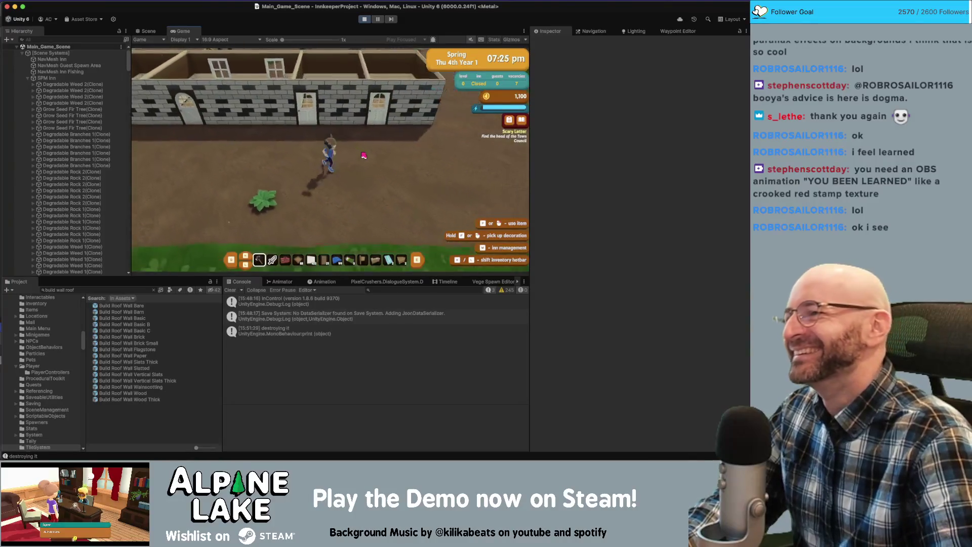
key(d)
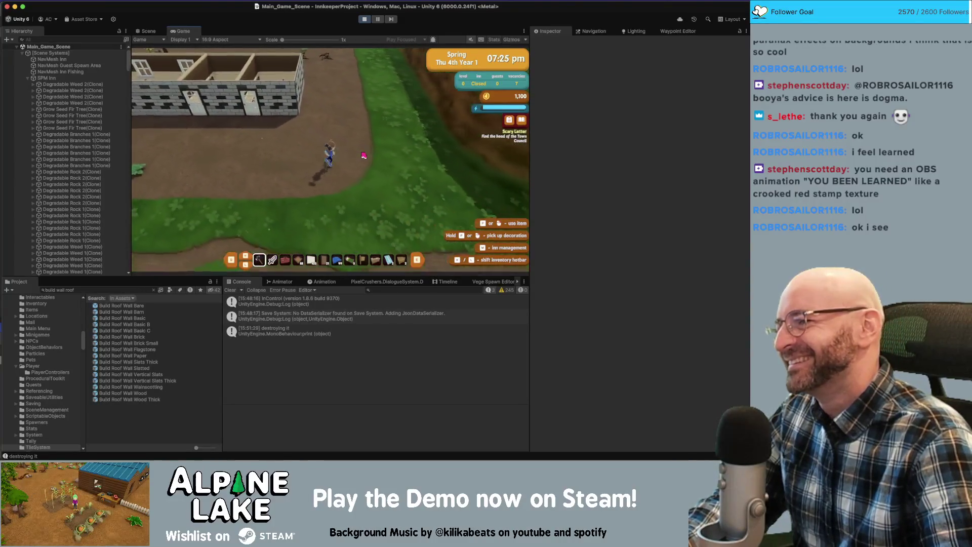
key(s)
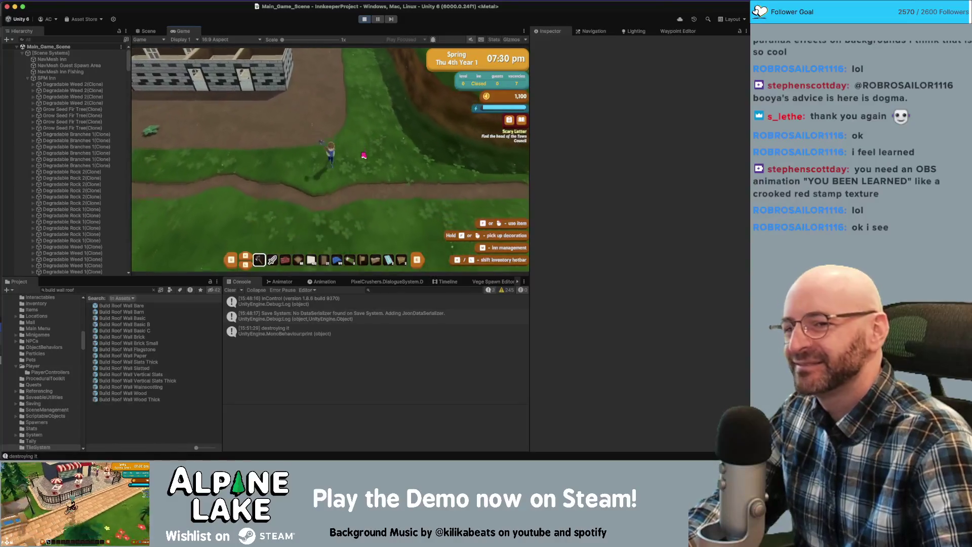
key(w)
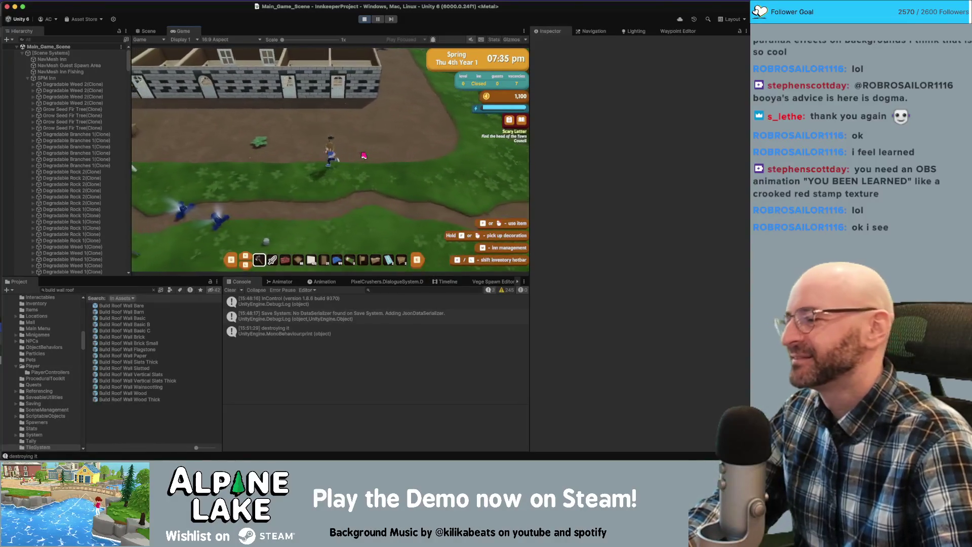
key(w)
scroll(344, 160, down, 1)
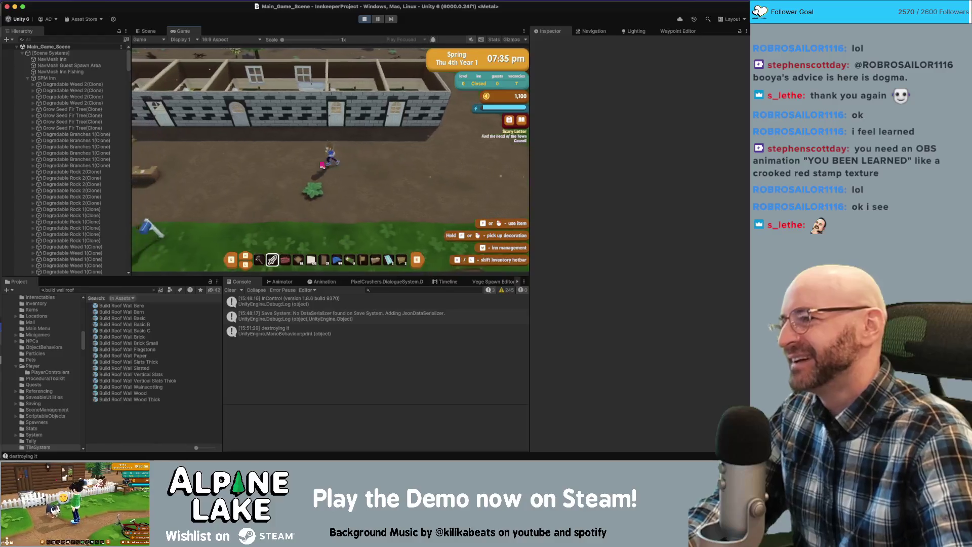
Walk left past the welcome desk, select the pickaxe and start demolishing
key(a)
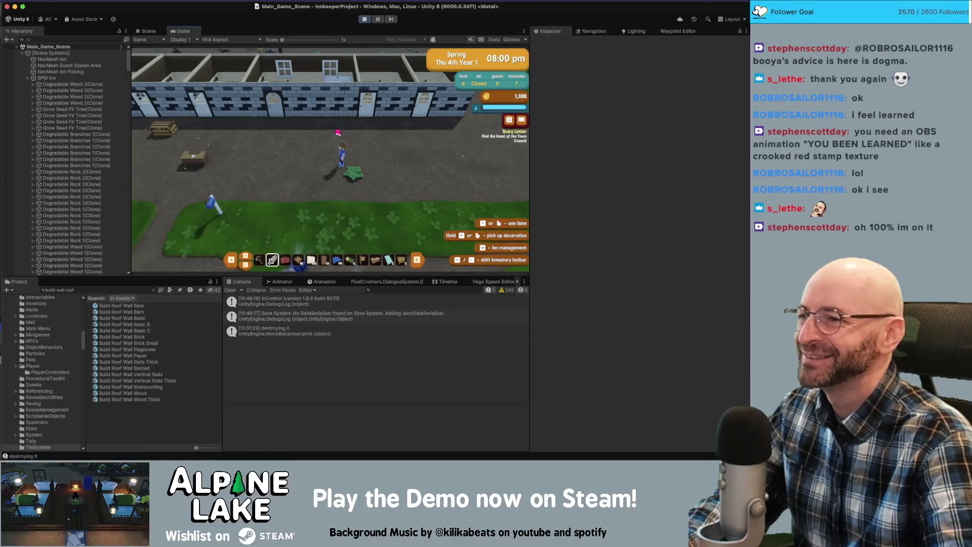
key(a)
key(a)
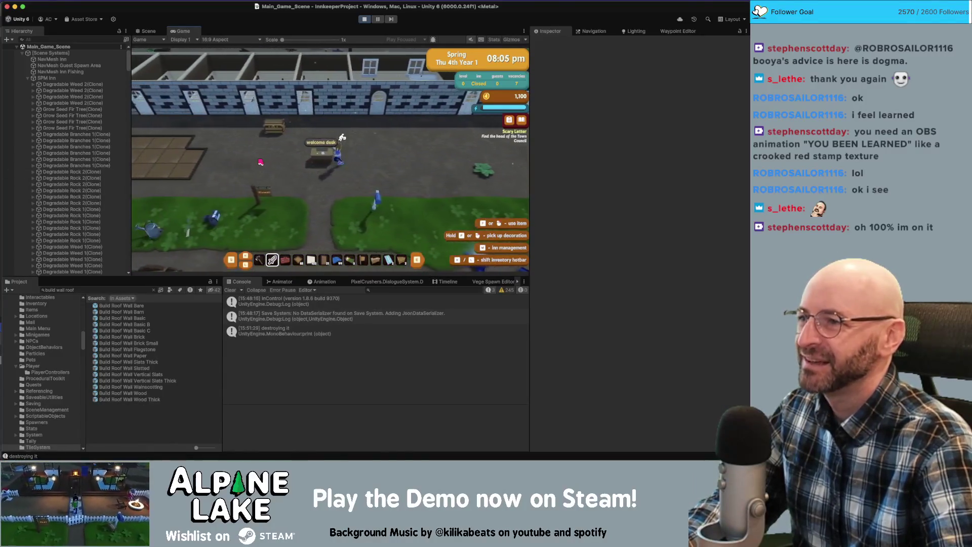
key(a)
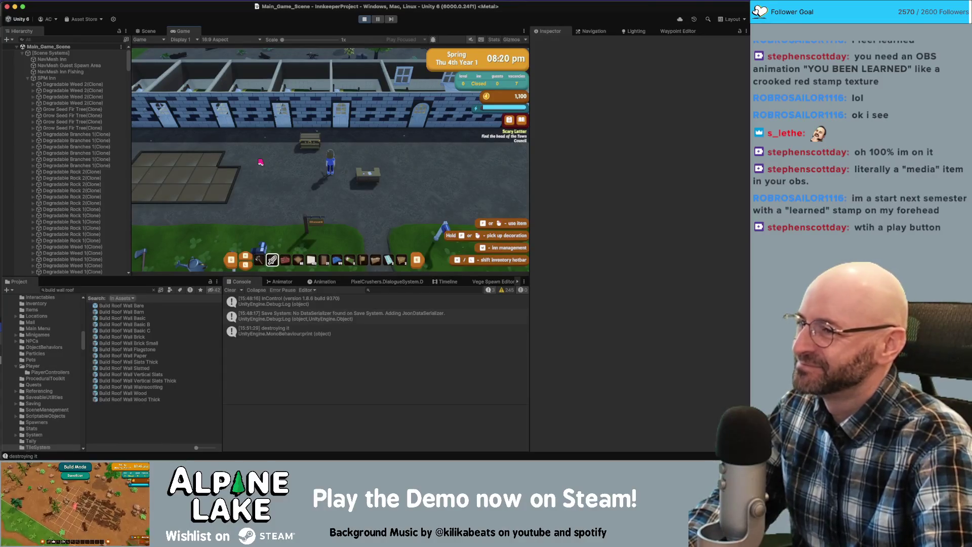
key(a)
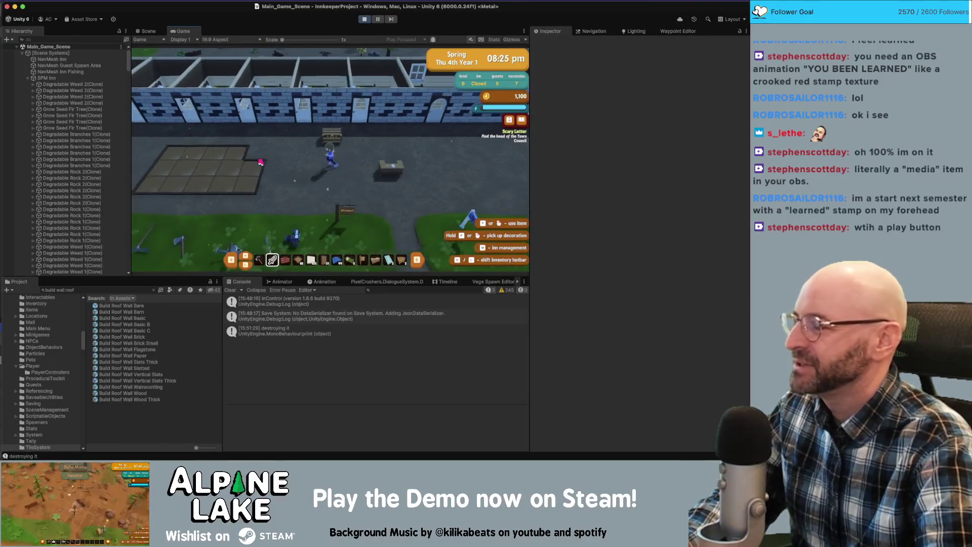
key(d)
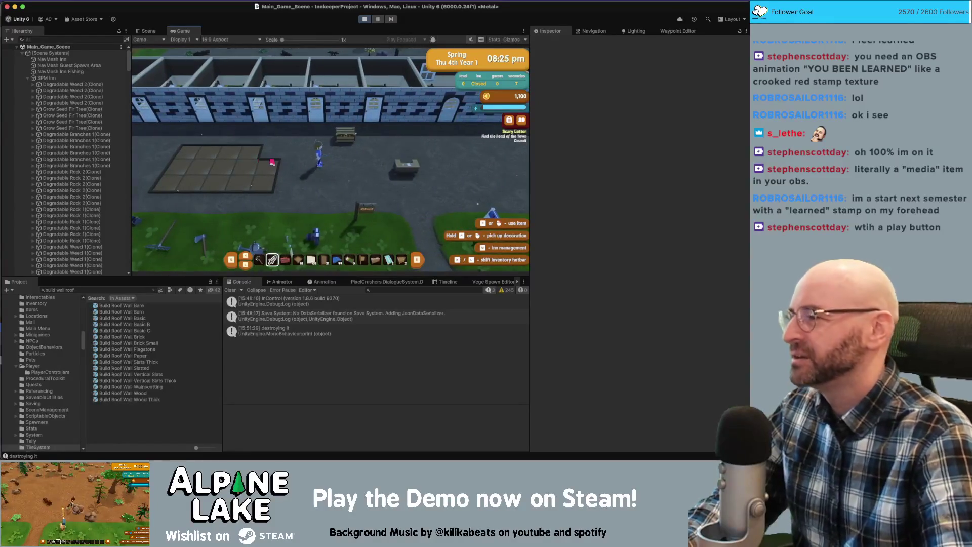
scroll(314, 147, up, 1)
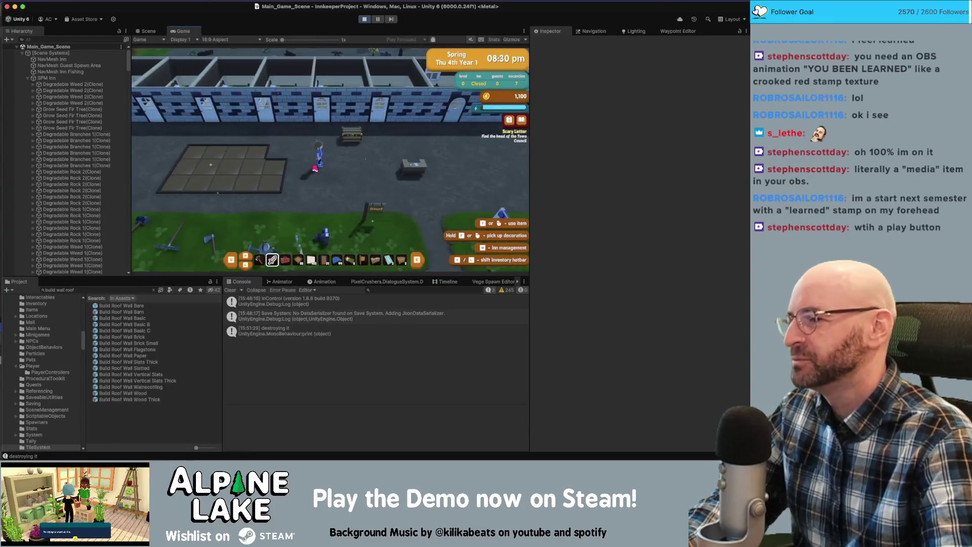
click(317, 169)
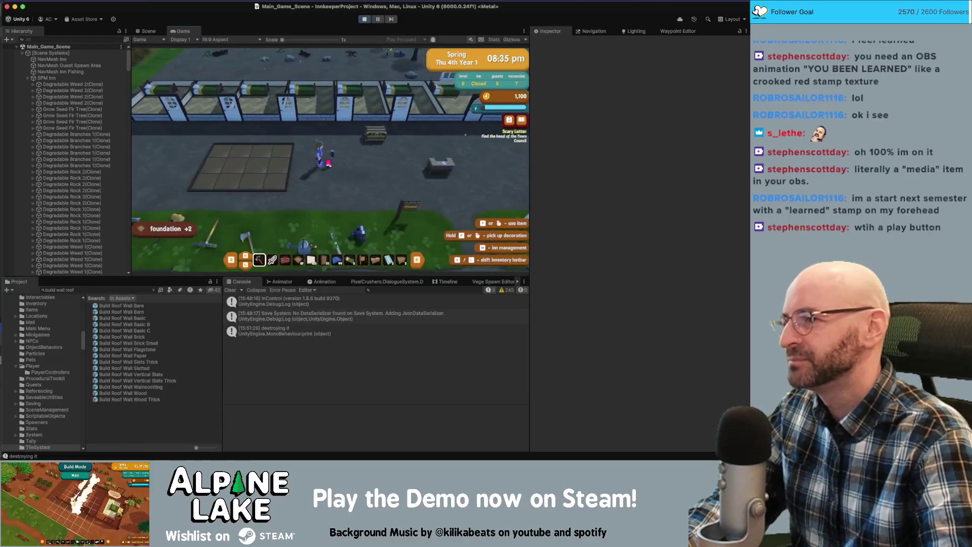
Demolish an inner foundation tile with the pickaxe, then step the innkeeper left and right
click(345, 147)
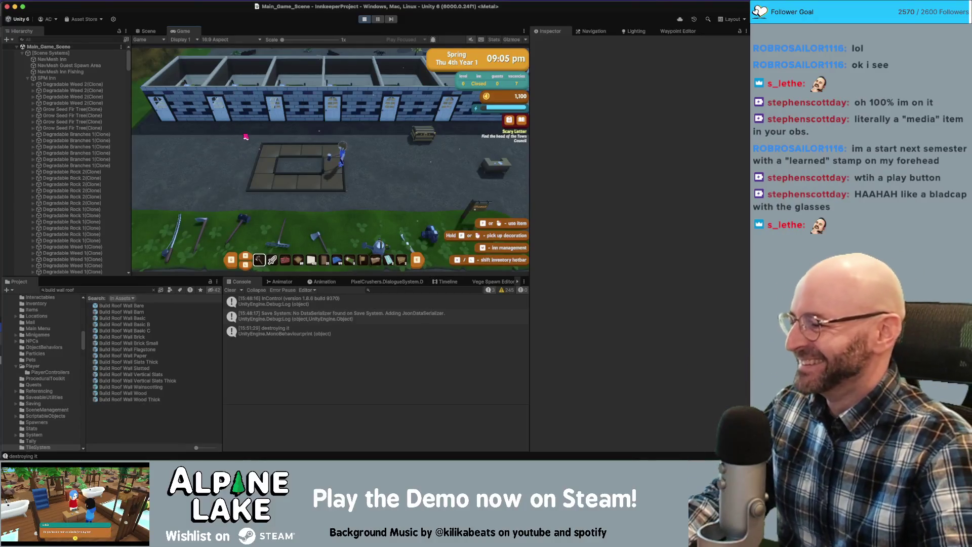
key(a)
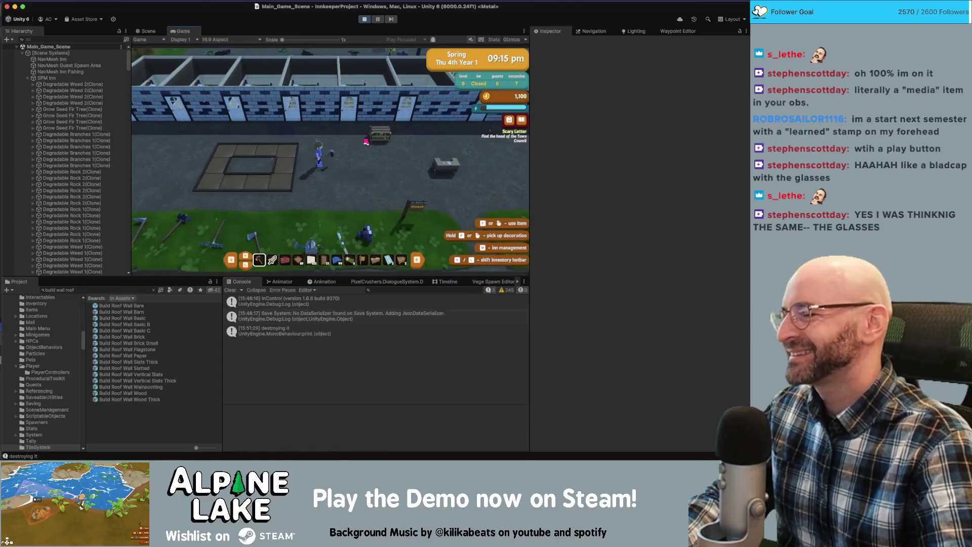
key(d)
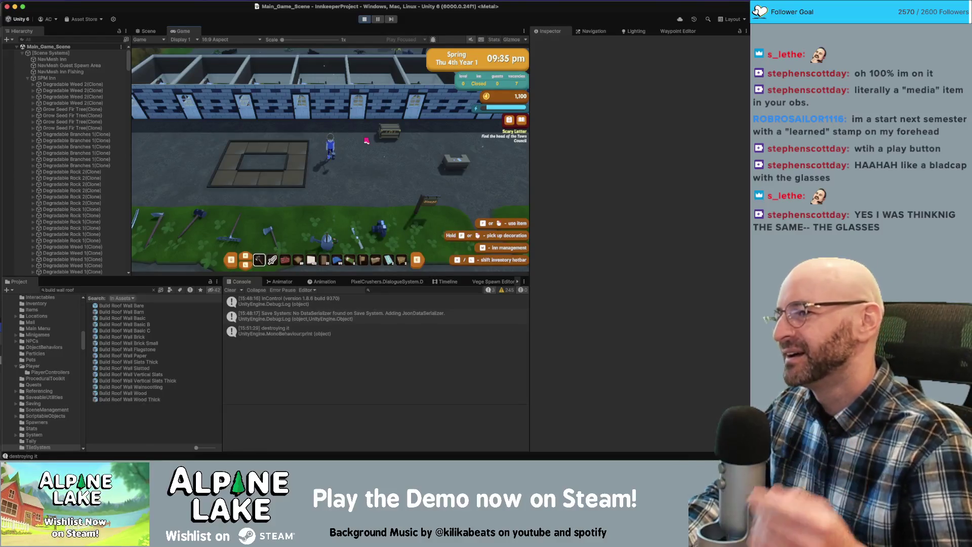
Walk the innkeeper east and north to the inn wall, scrolling the hotbar to the Gabled Roof slot
key(d)
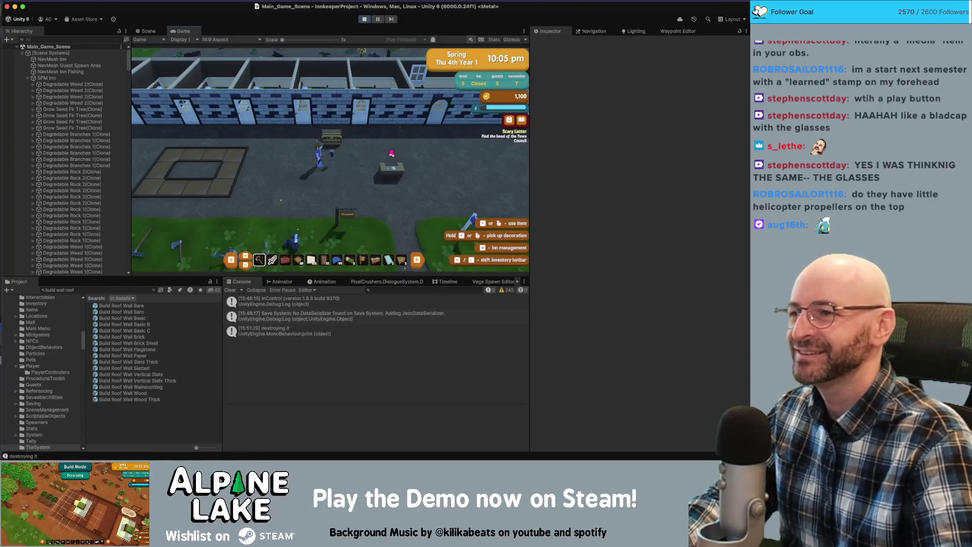
key(d)
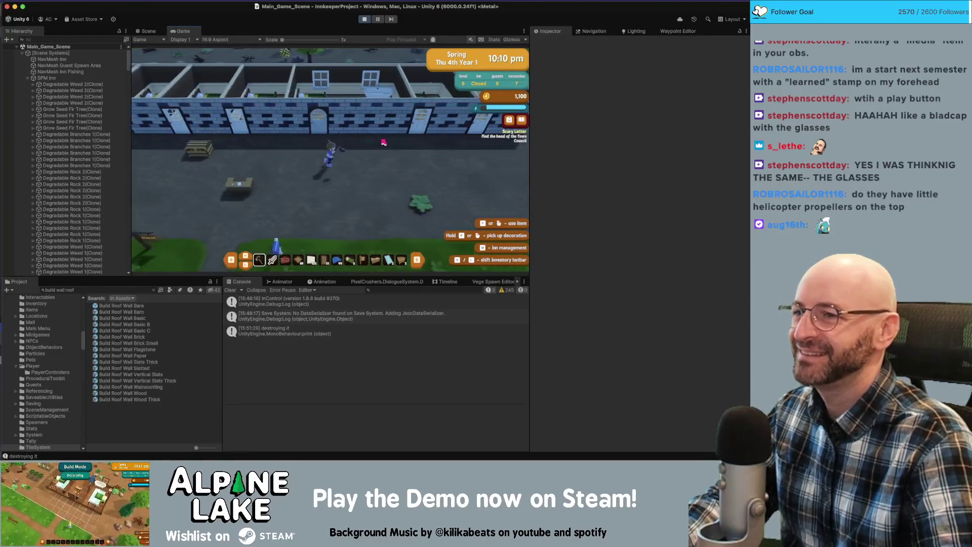
key(d)
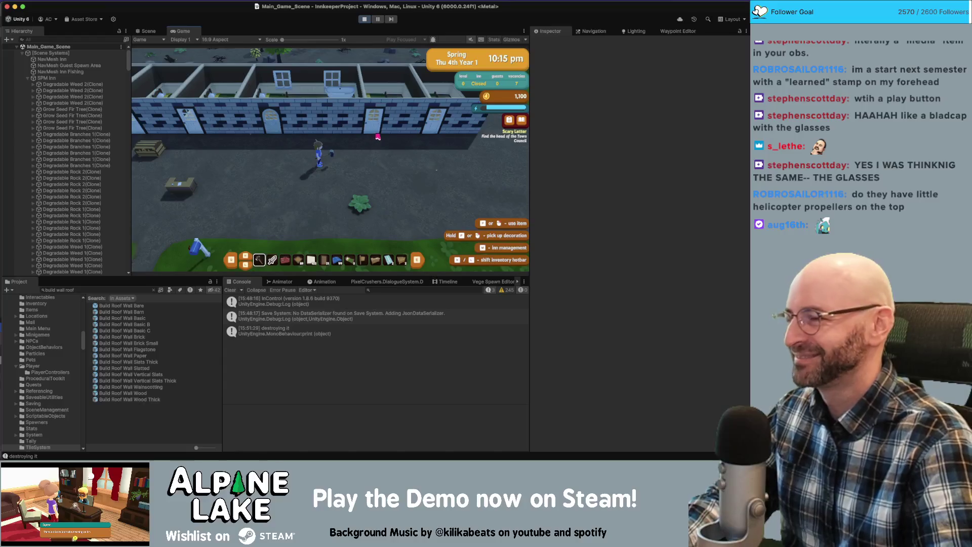
key(s)
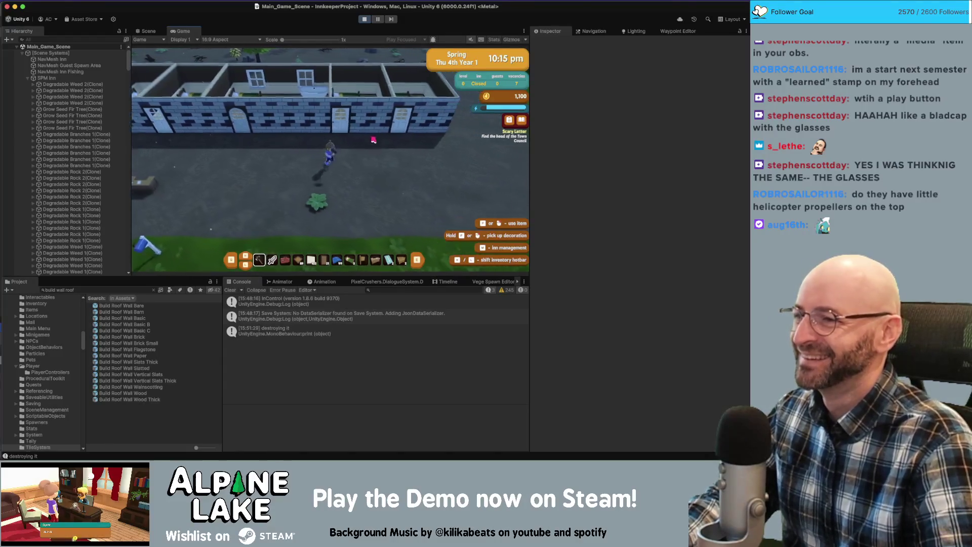
key(w)
scroll(373, 138, down, 2)
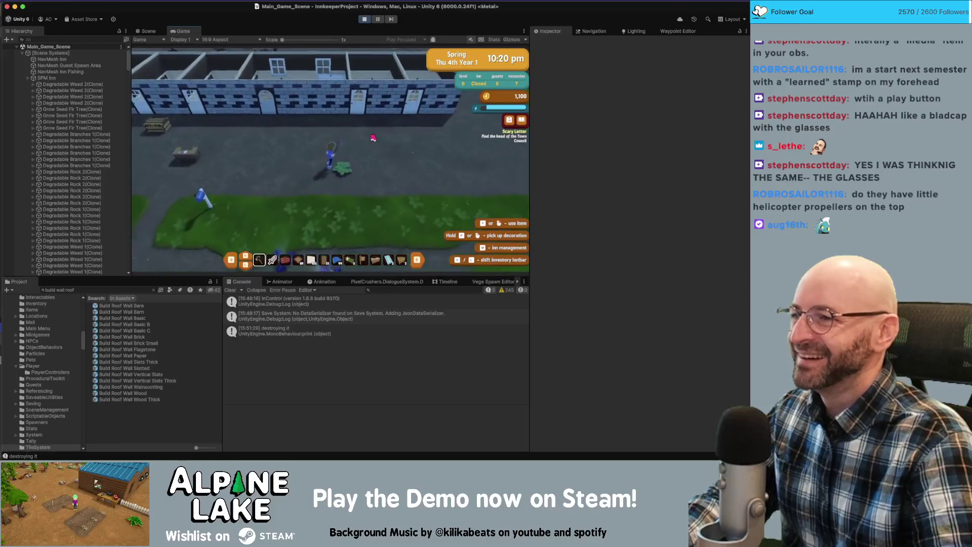
scroll(364, 143, down, 4)
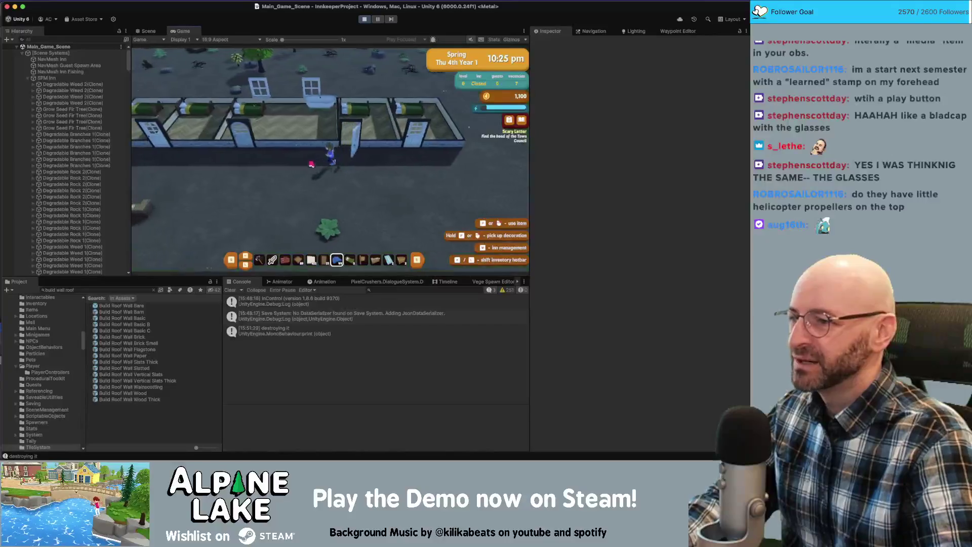
key(Tab)
key(Tab)
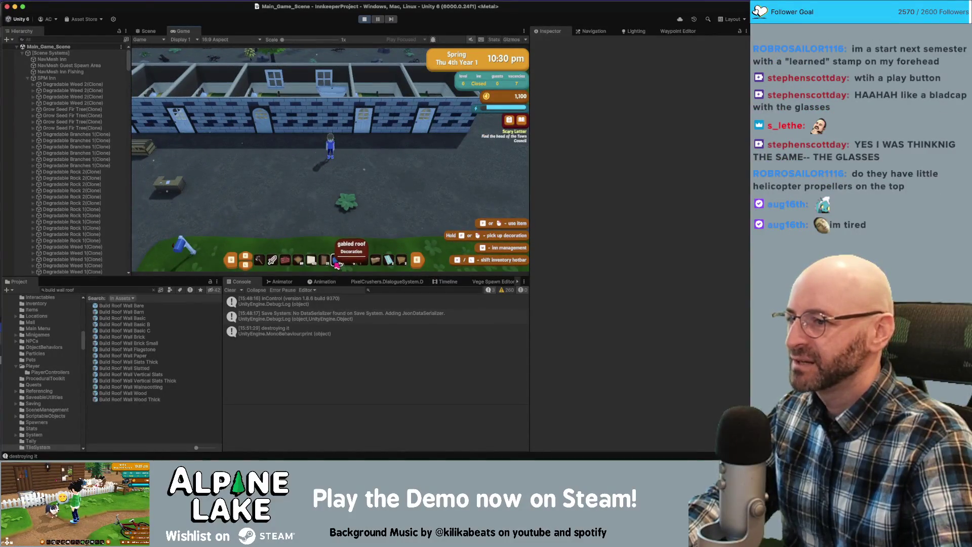
Enter the game's roof-building mode, then stop Play mode with Cmd+P
key(Tab)
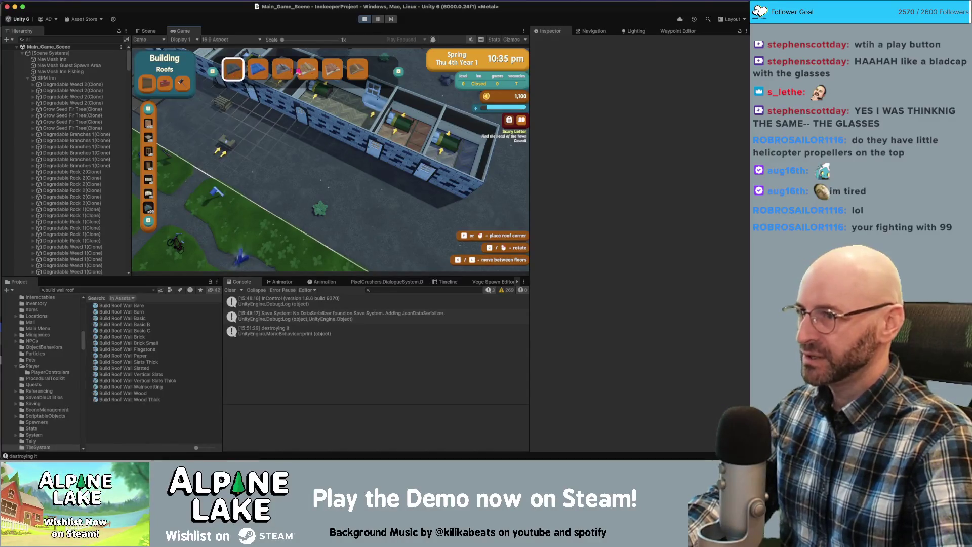
key(super+p)
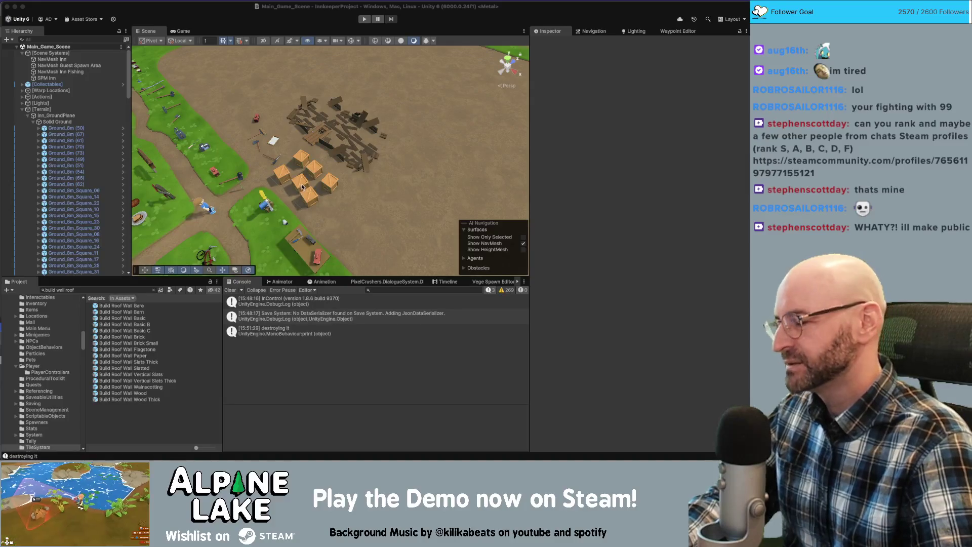
Orbit and zoom out over the inn yard, then switch to the browser's Steam profile
mouse_move(390, 116)
mouse_down()
mouse_move(407, 124)
mouse_move(454, 80)
mouse_move(380, 136)
mouse_up()
scroll(379, 135, down, 4)
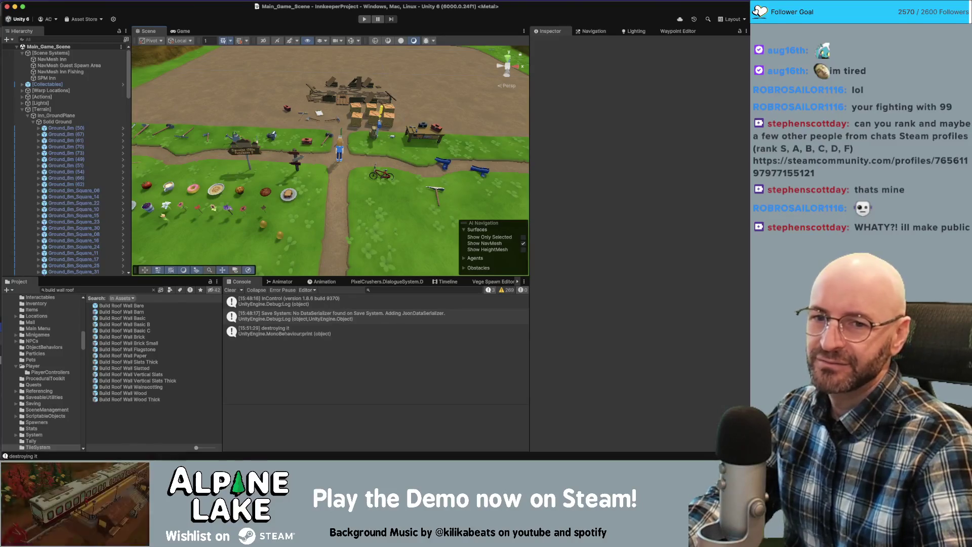
key(super+Tab)
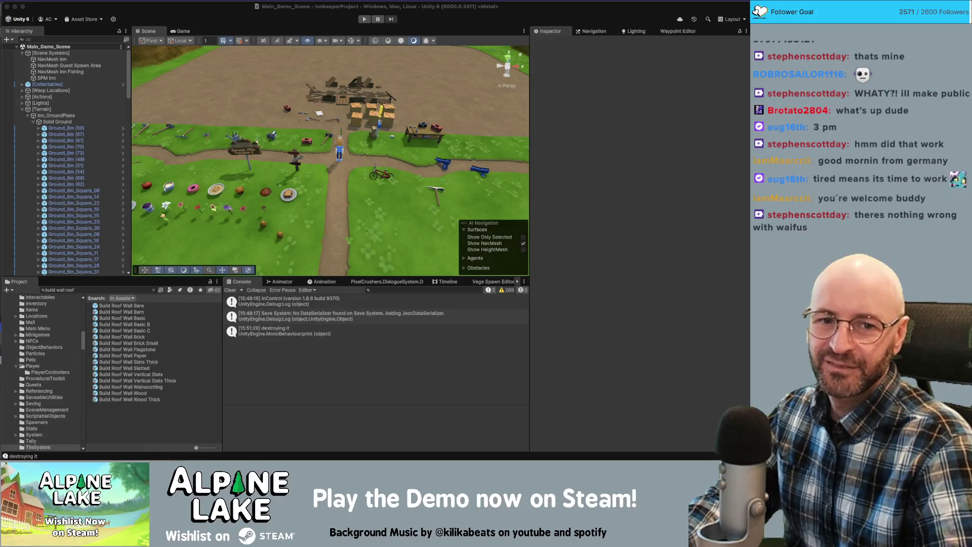
key(super+Tab)
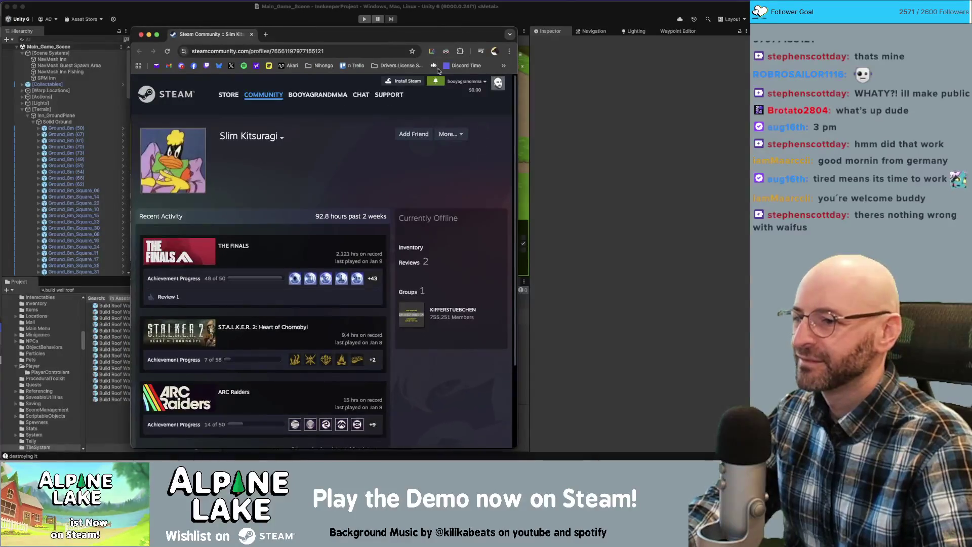
Skim Recent Activity, highlighting THE FINALS hours played and its achievement progress count
scroll(310, 151, down, 1)
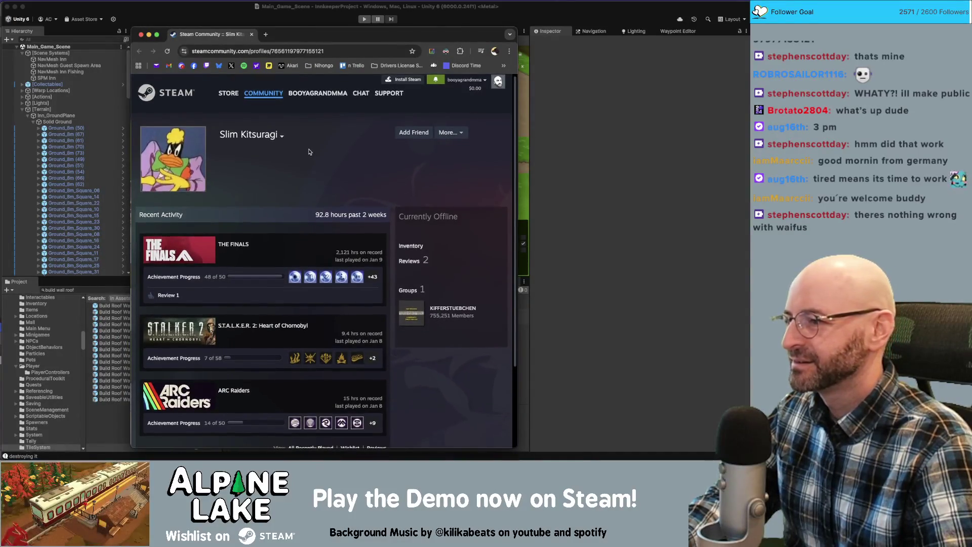
scroll(308, 154, up, 1)
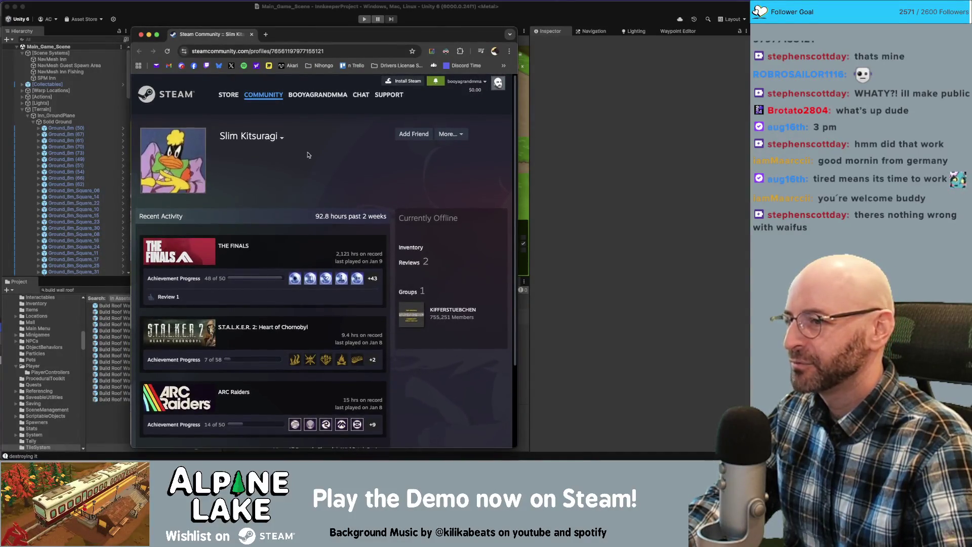
double_click(337, 254)
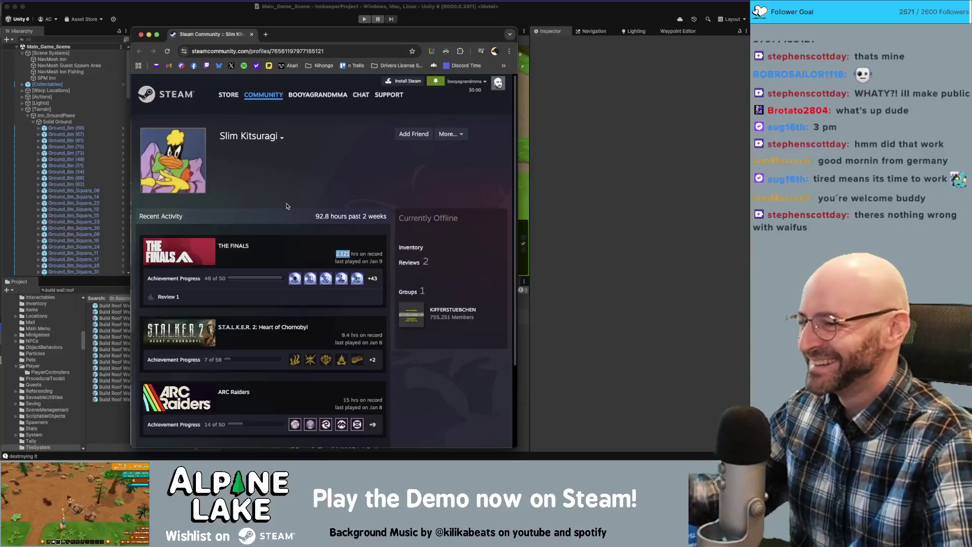
click(361, 260)
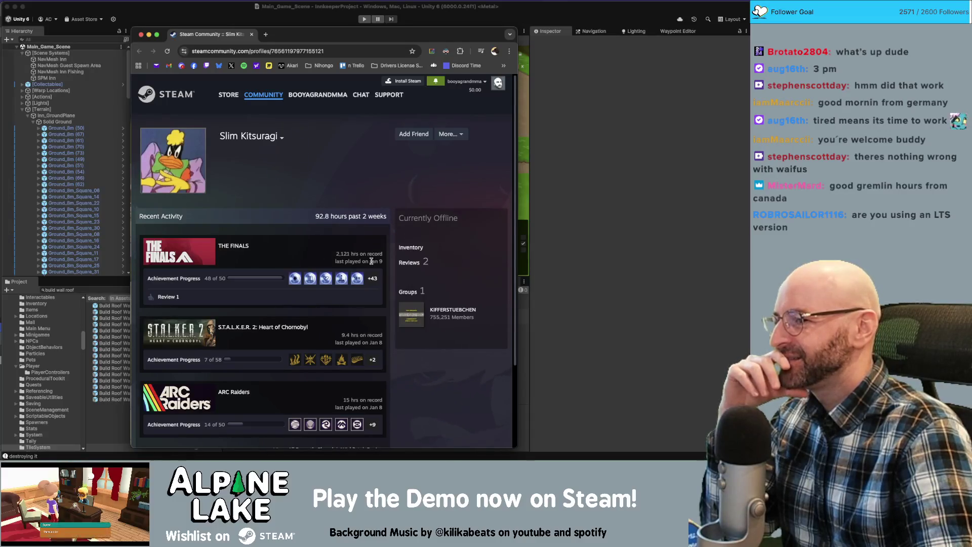
drag(370, 260, 383, 261)
click(379, 262)
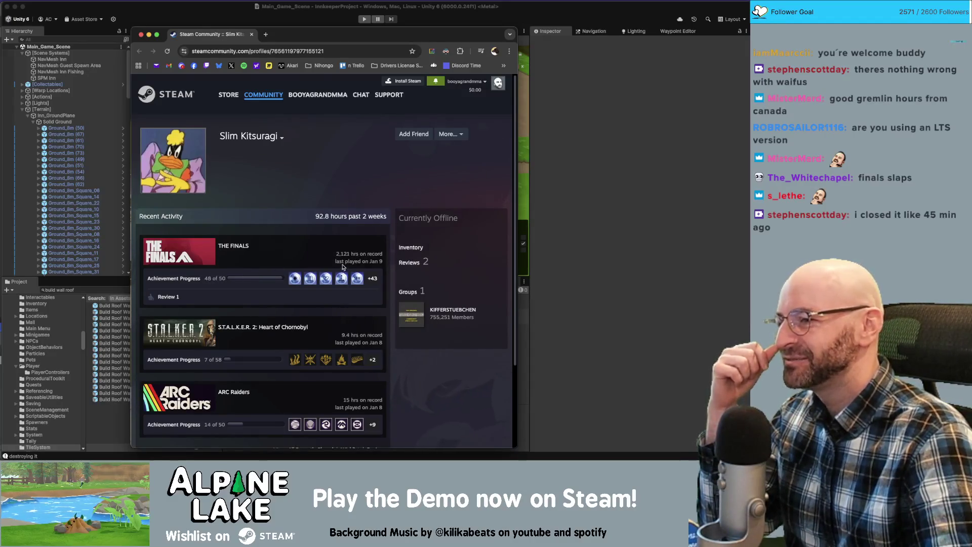
drag(204, 278, 221, 277)
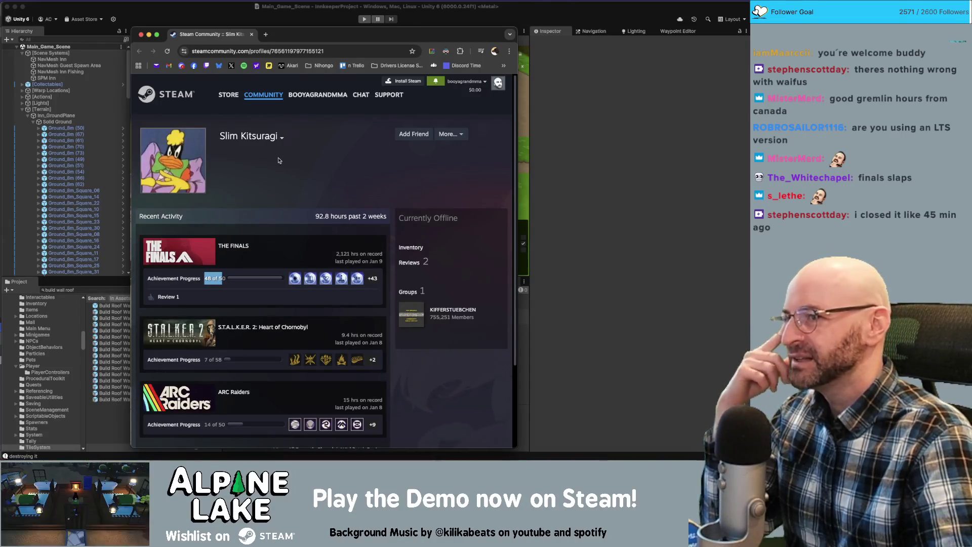
click(268, 182)
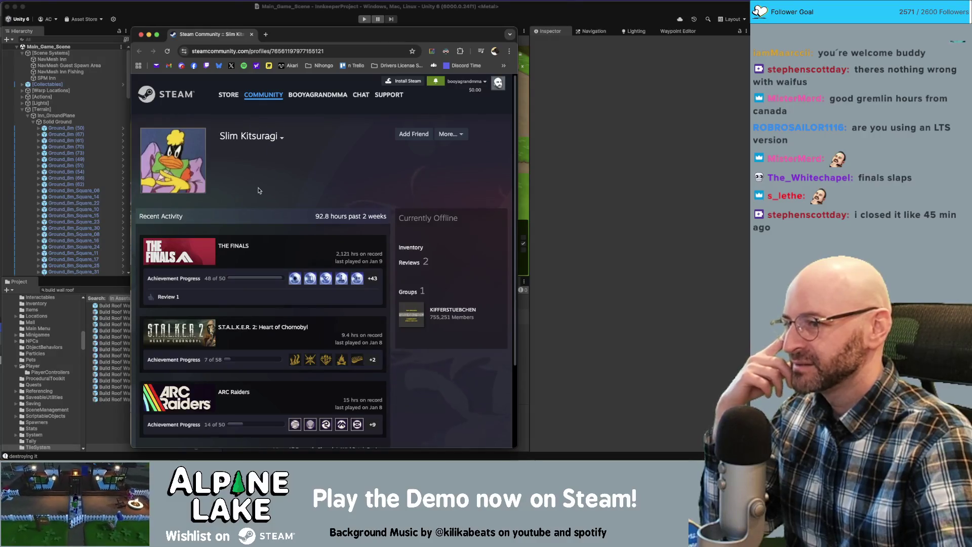
Scroll the profile, then choose View Equipped Points Shop Items from the More... menu
scroll(282, 187, down, 2)
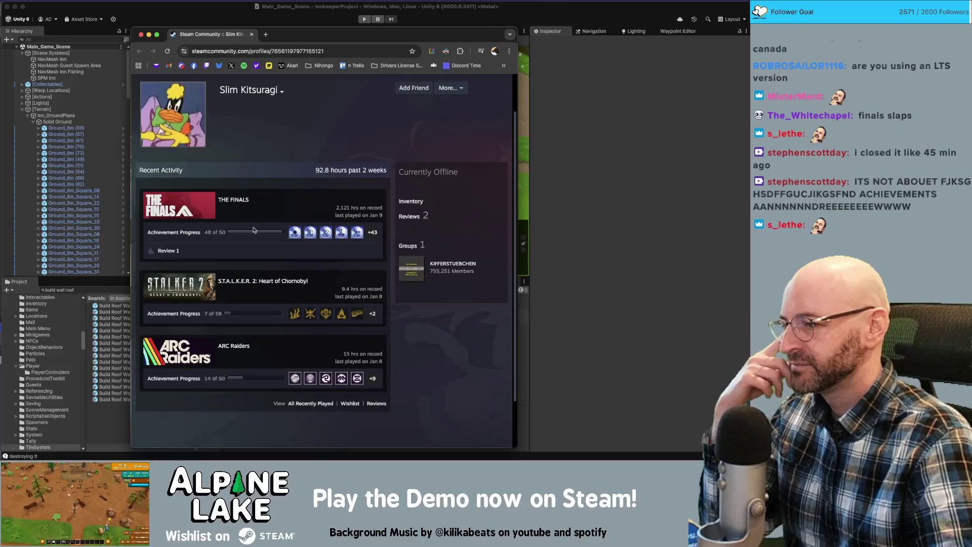
scroll(254, 230, down, 1)
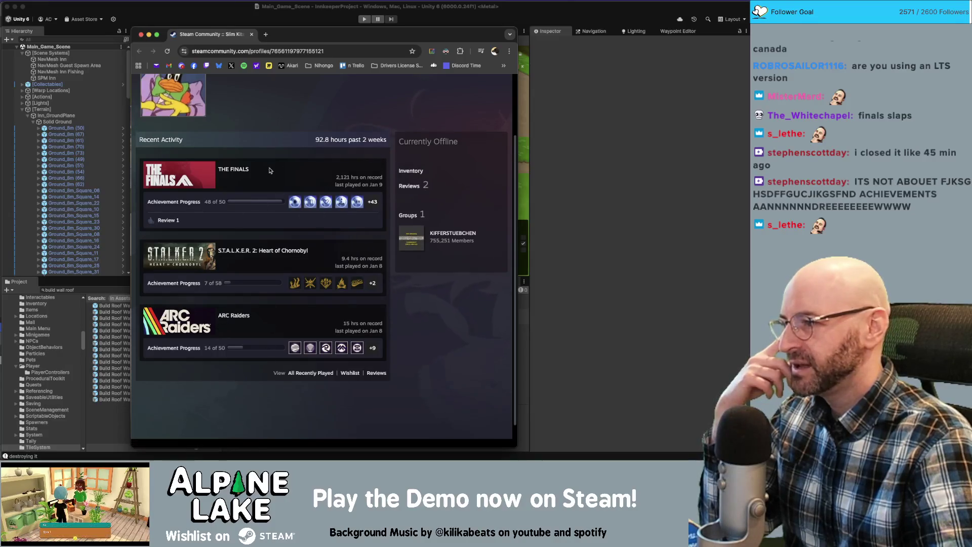
scroll(253, 218, up, 3)
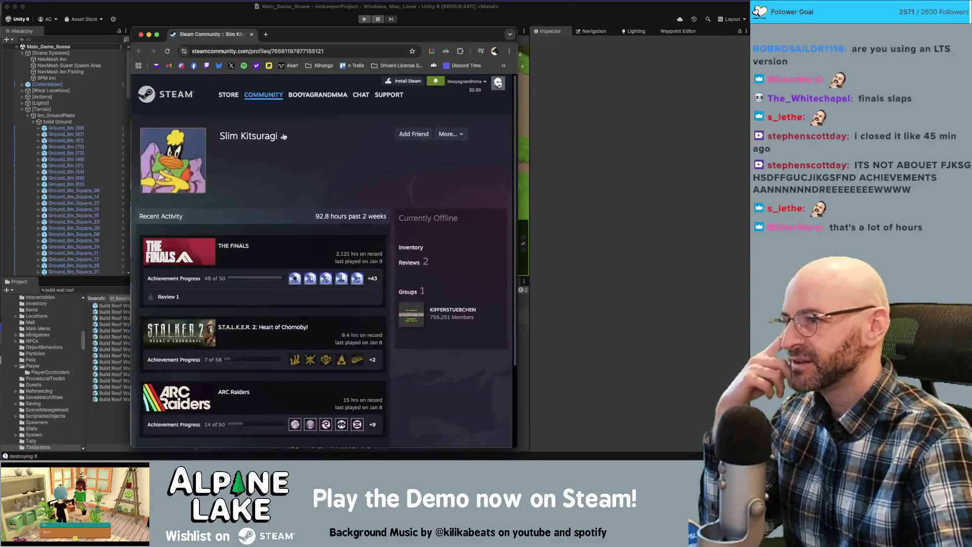
click(456, 135)
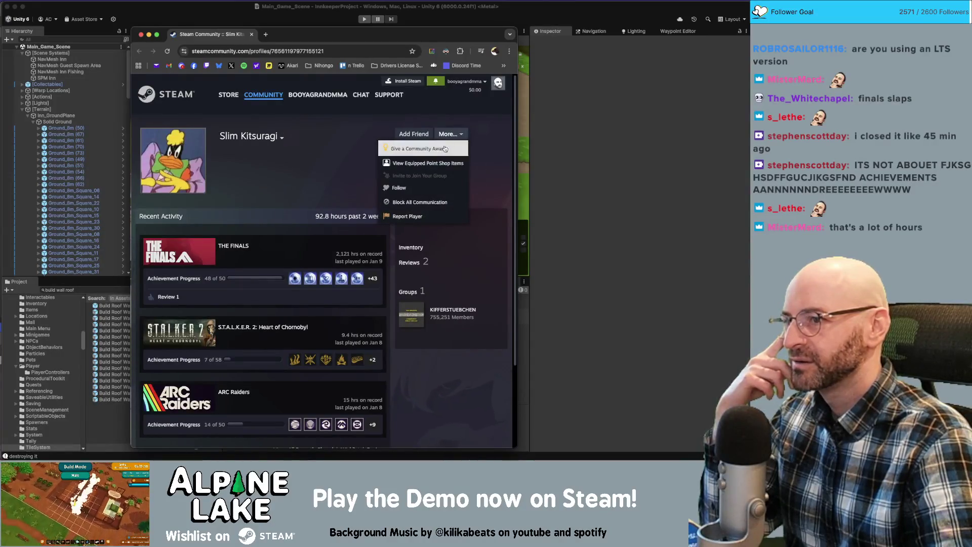
click(397, 167)
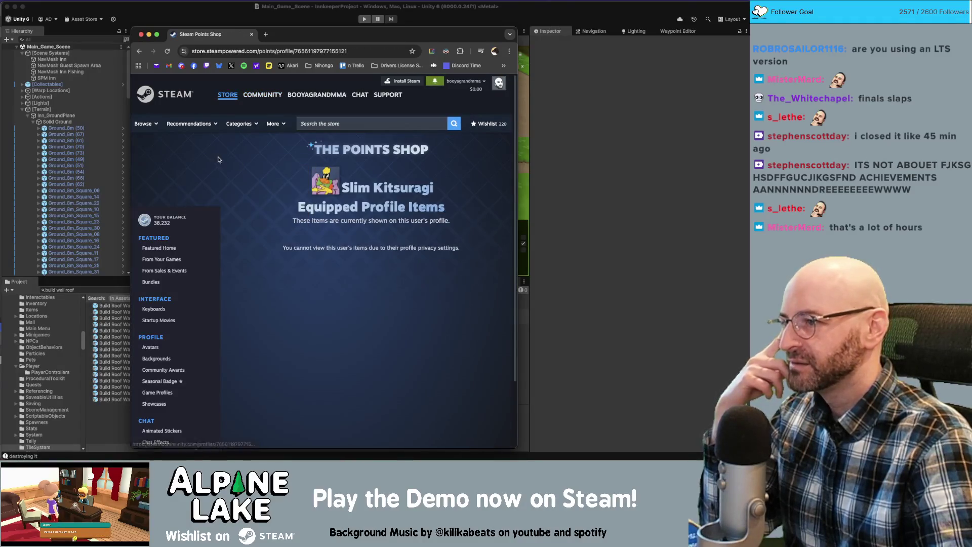
Scroll the privacy-blocked equipped items page, then go back to the profile
scroll(209, 175, down, 1)
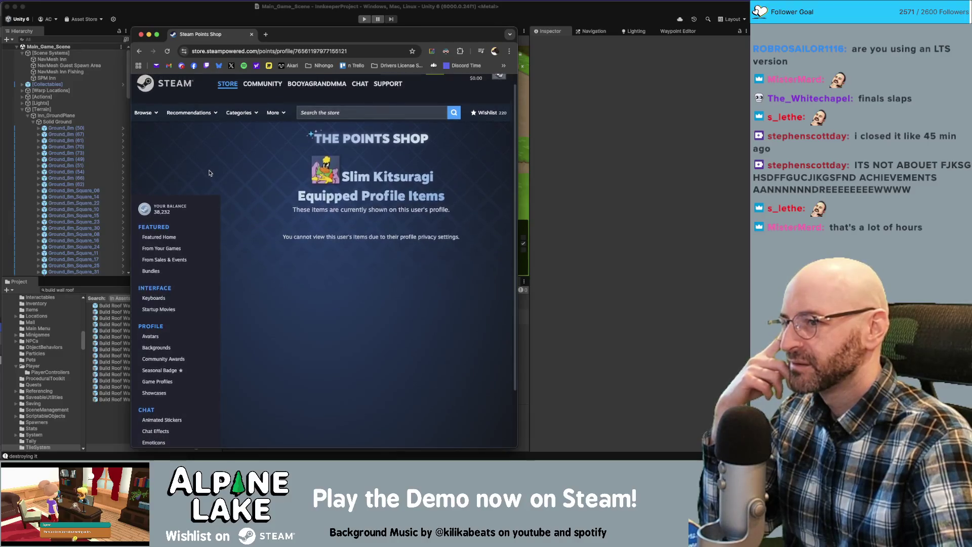
click(139, 51)
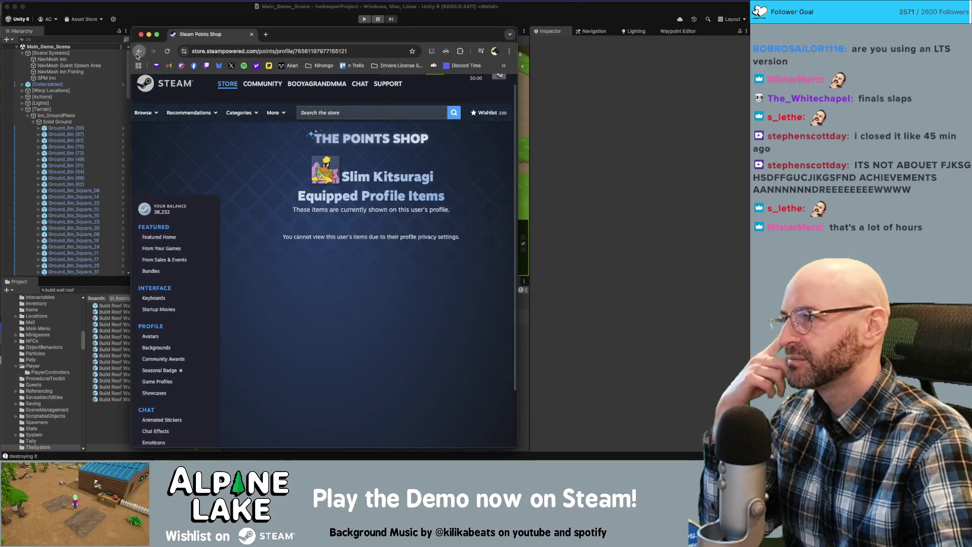
Scroll through the profile, nudge the browser window, then minimize it to return to Unity
scroll(302, 158, down, 1)
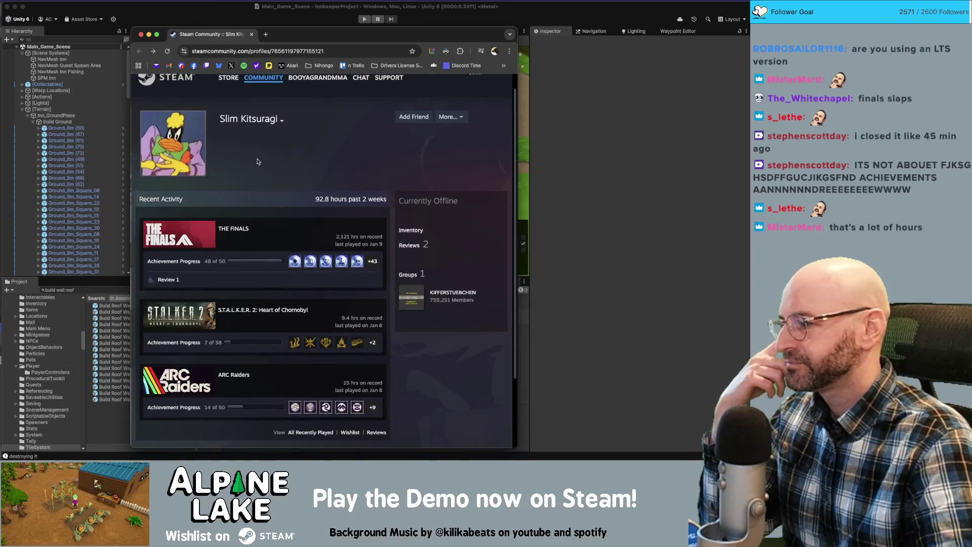
scroll(304, 157, down, 2)
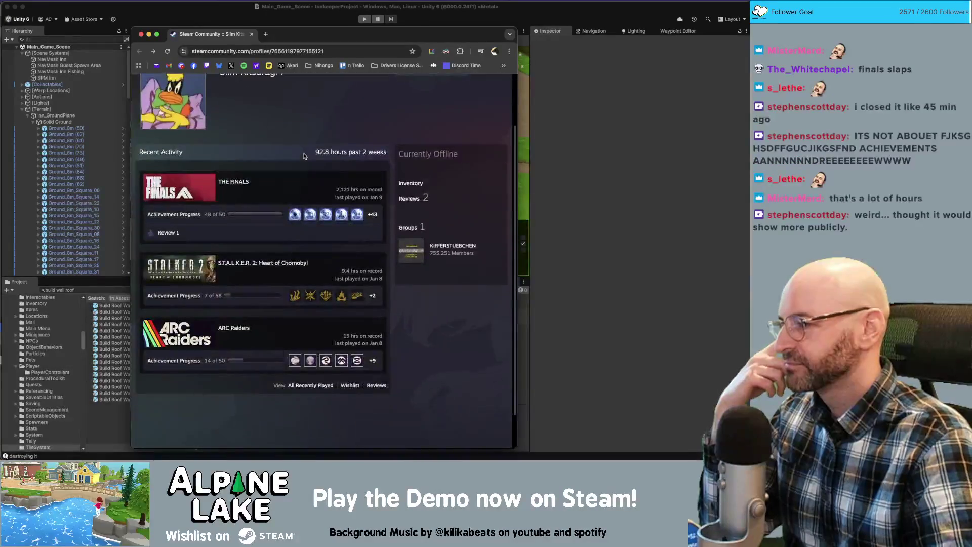
scroll(305, 156, down, 2)
scroll(299, 152, up, 5)
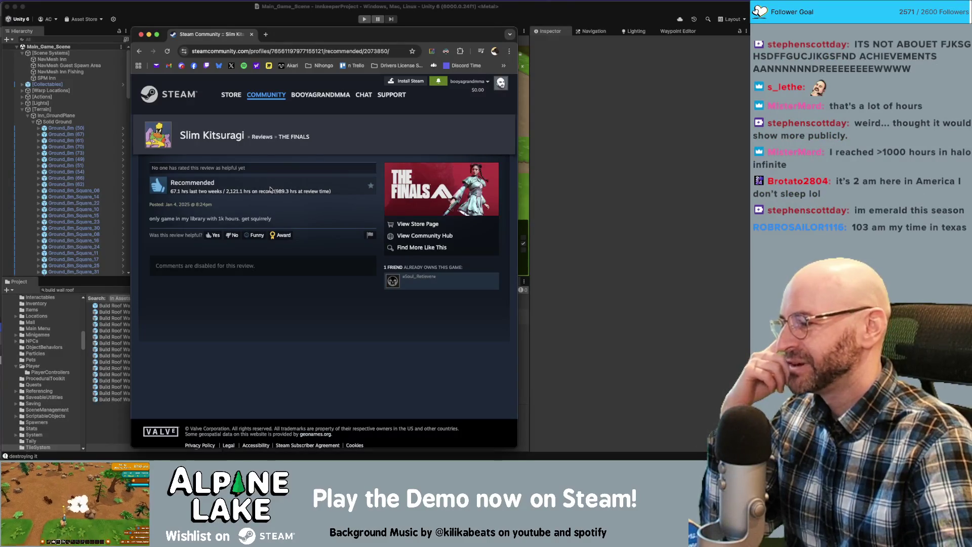
drag(288, 37, 287, 26)
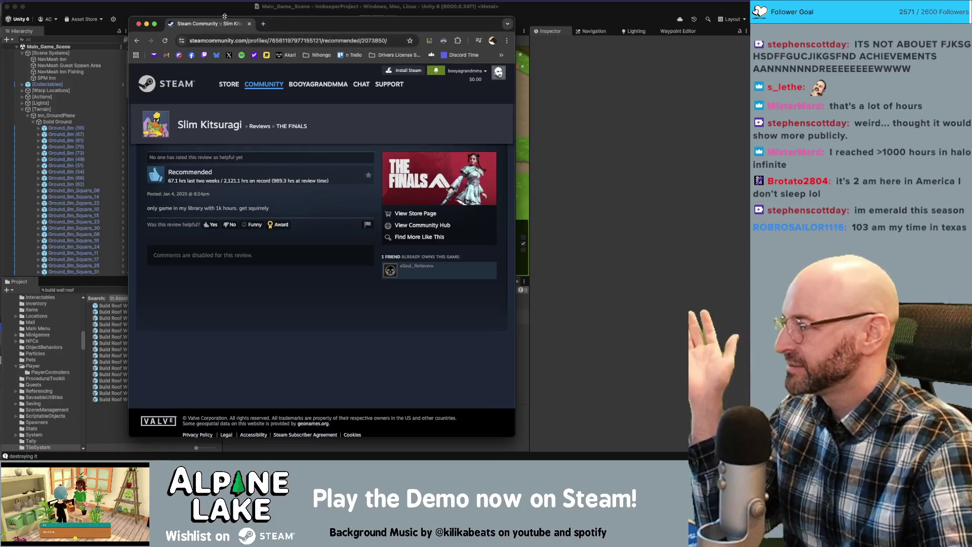
key(super+m)
Show the stack trace of the 'destroying it' console message and collapse the Terrain group in the Hierarchy
click(262, 19)
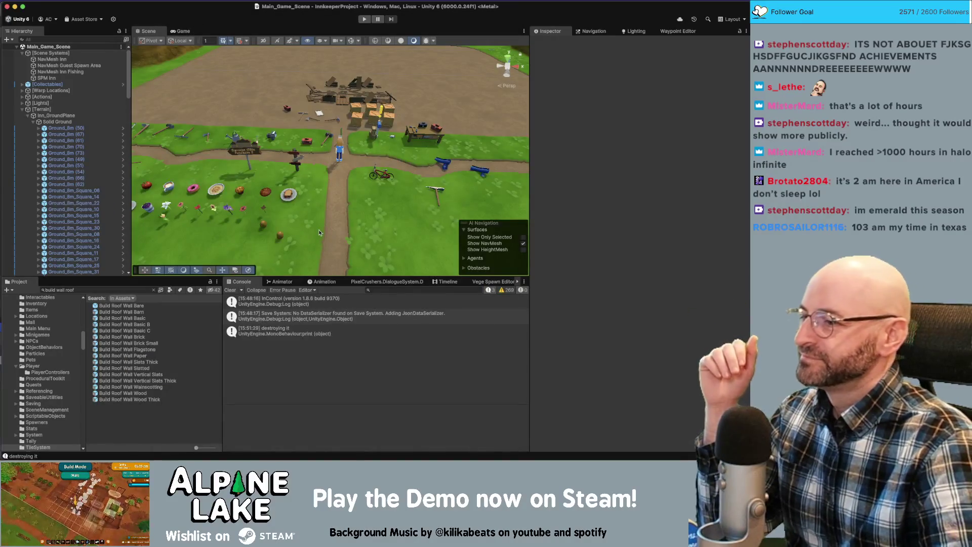
click(303, 329)
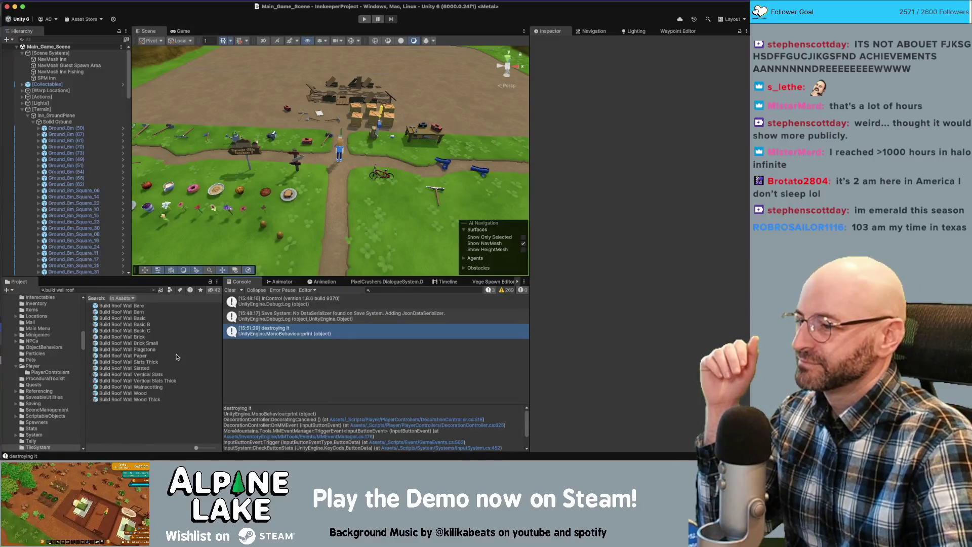
click(22, 109)
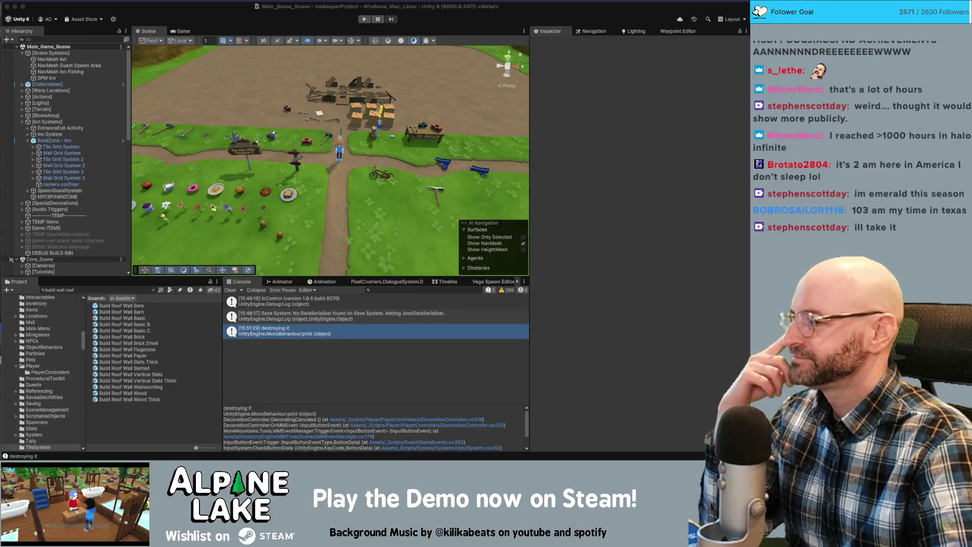
Deselect the console message and return focus to the running game
click(273, 360)
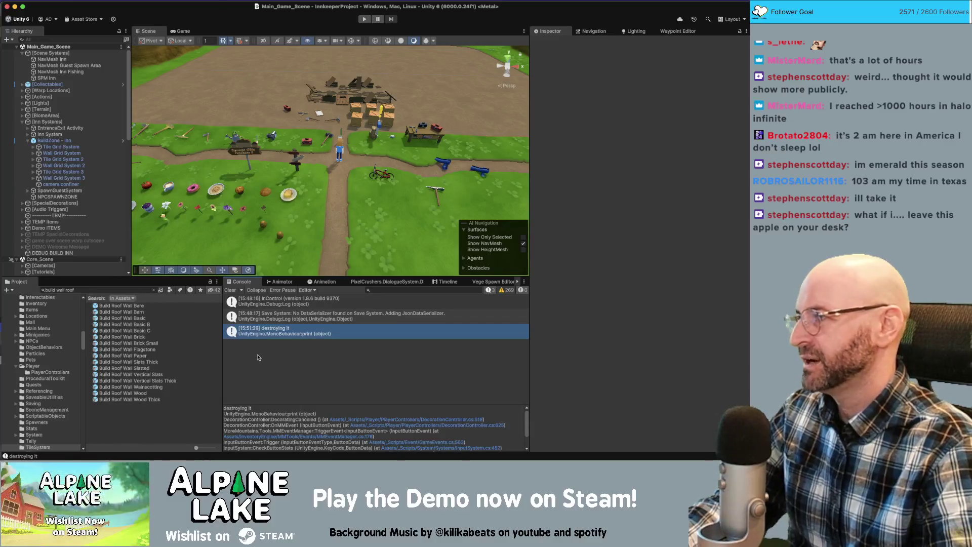
click(259, 345)
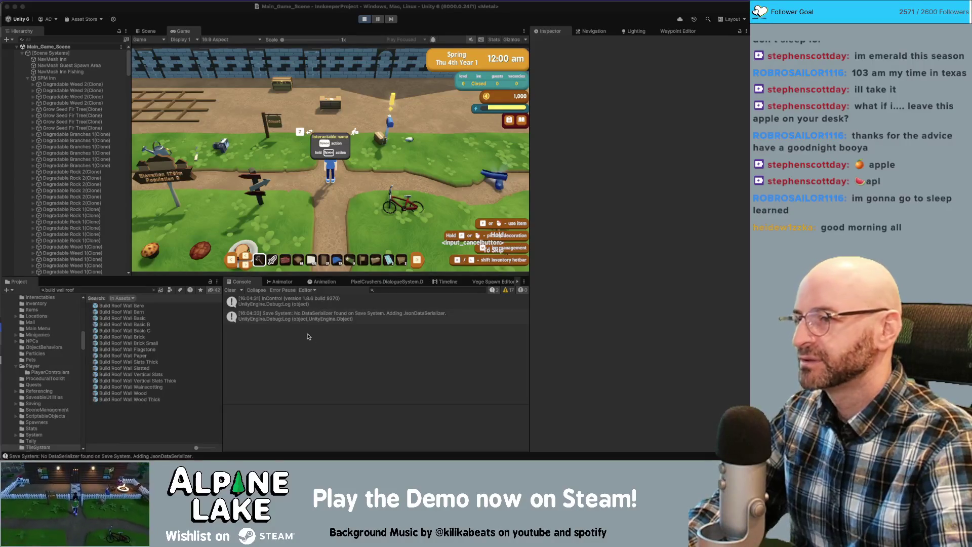
click(372, 160)
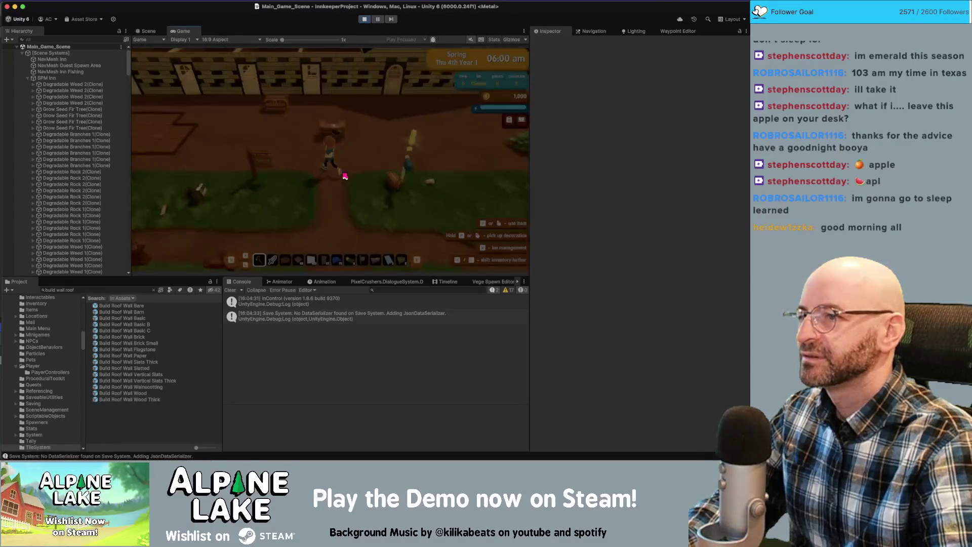
Open the mailbox in play mode to read the letters, then close it
key(e)
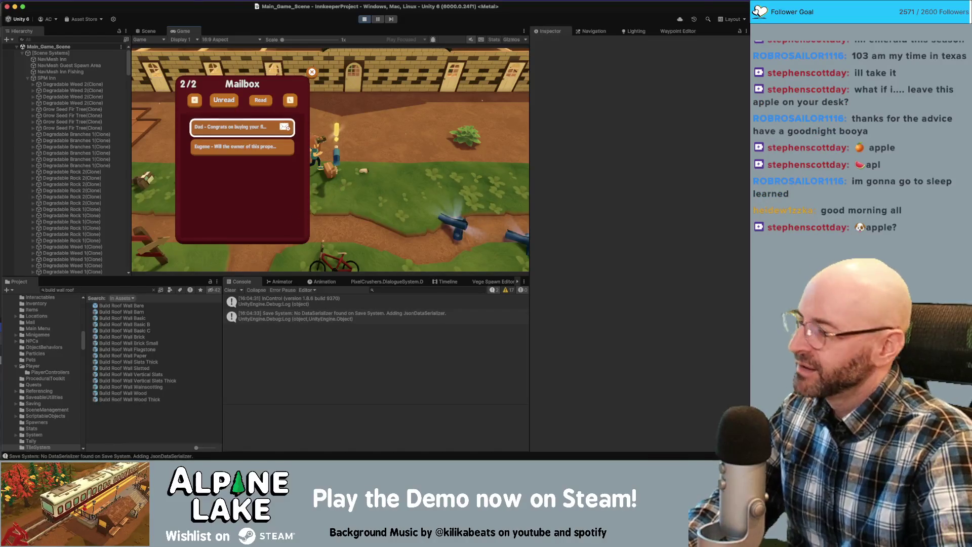
key(super+Tab)
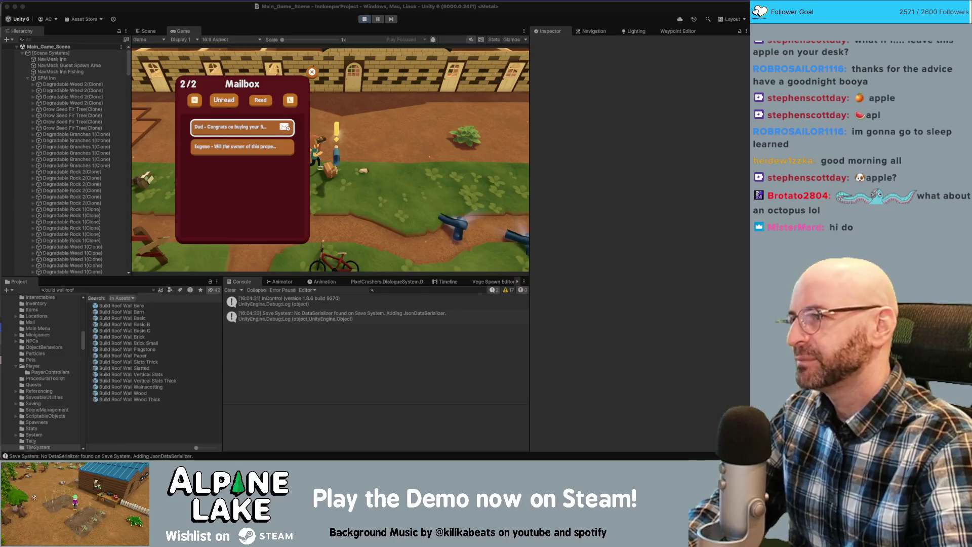
click(312, 72)
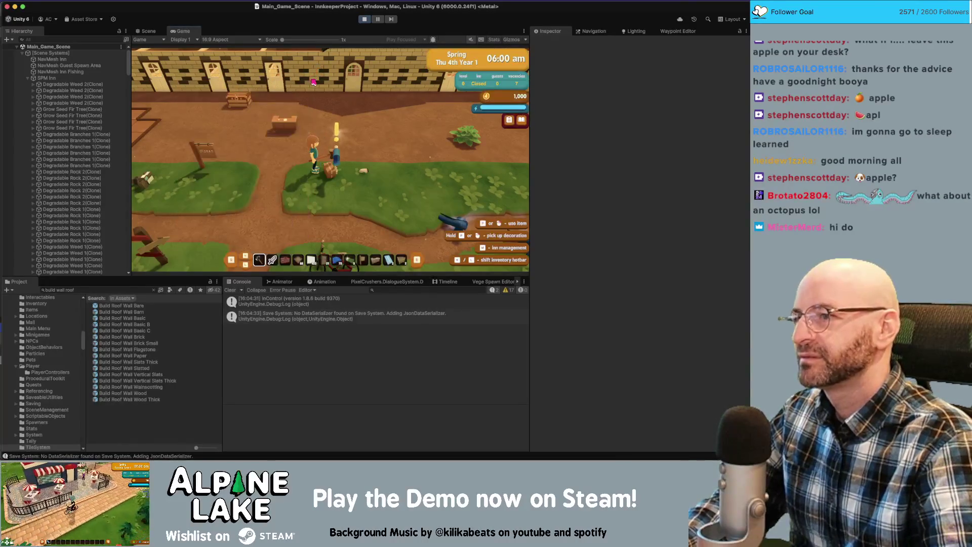
Walk the innkeeper to the welcome desk, stop the play-test, and collapse the SPM Inn group
key(w)
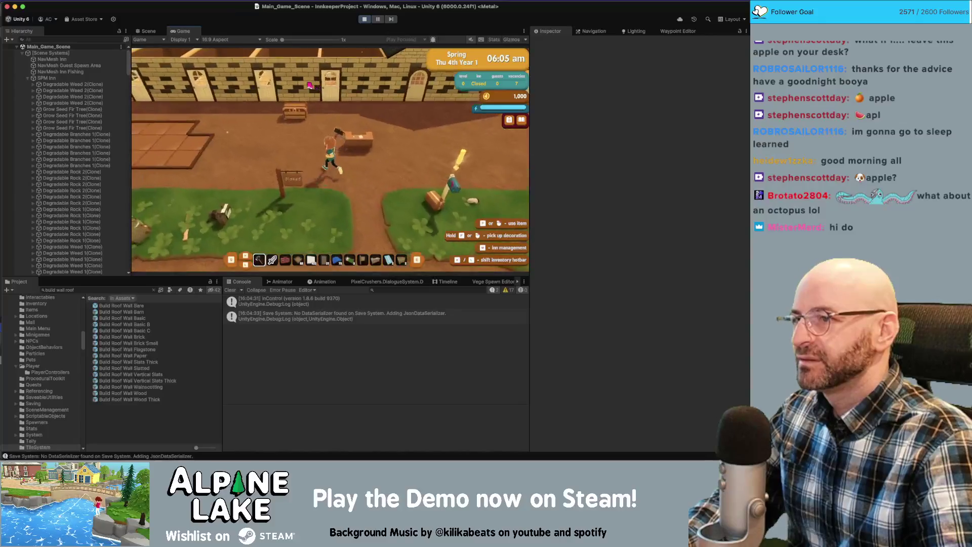
key(d)
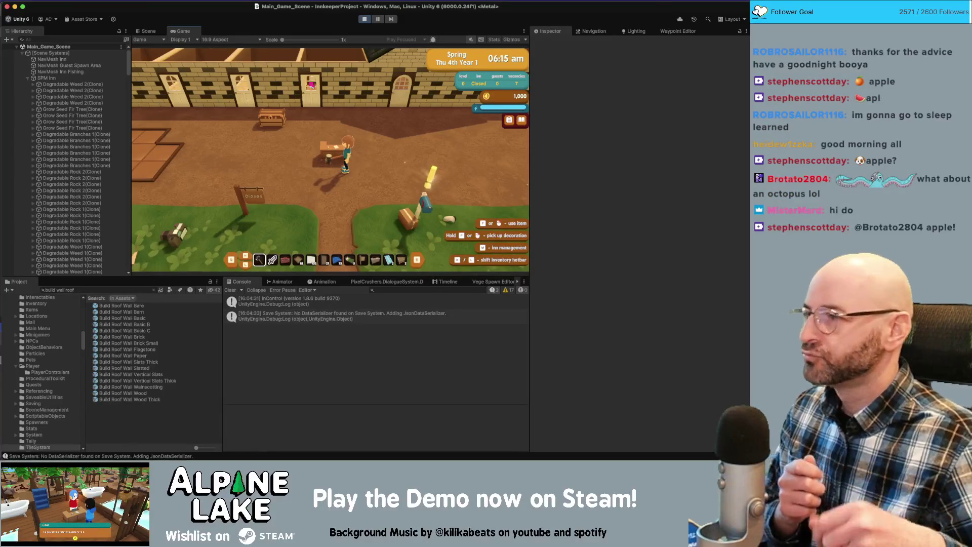
scroll(301, 67, up, 1)
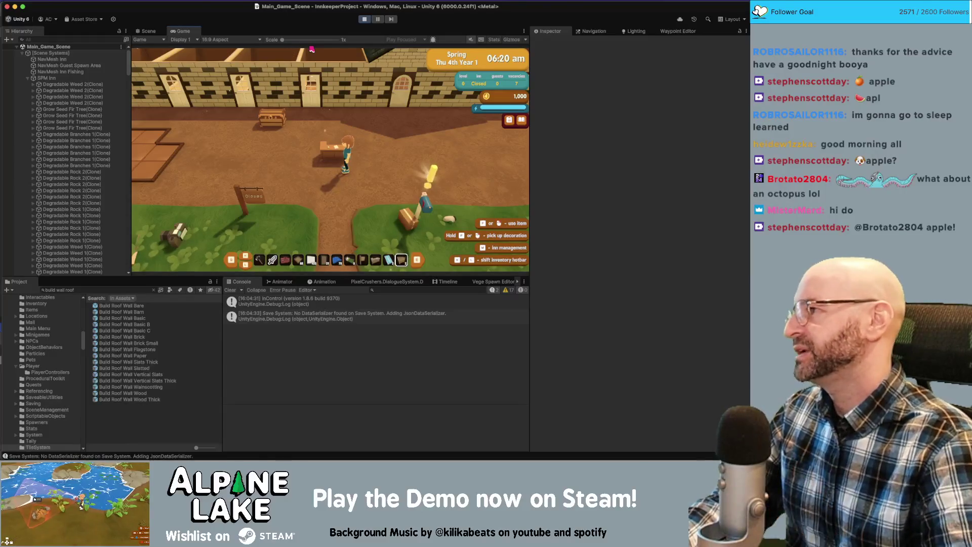
click(367, 20)
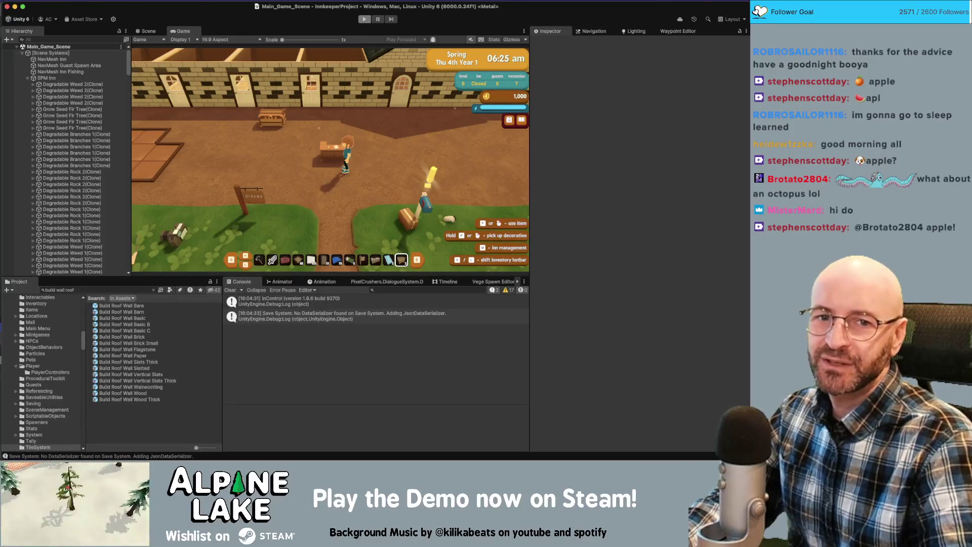
key(Left)
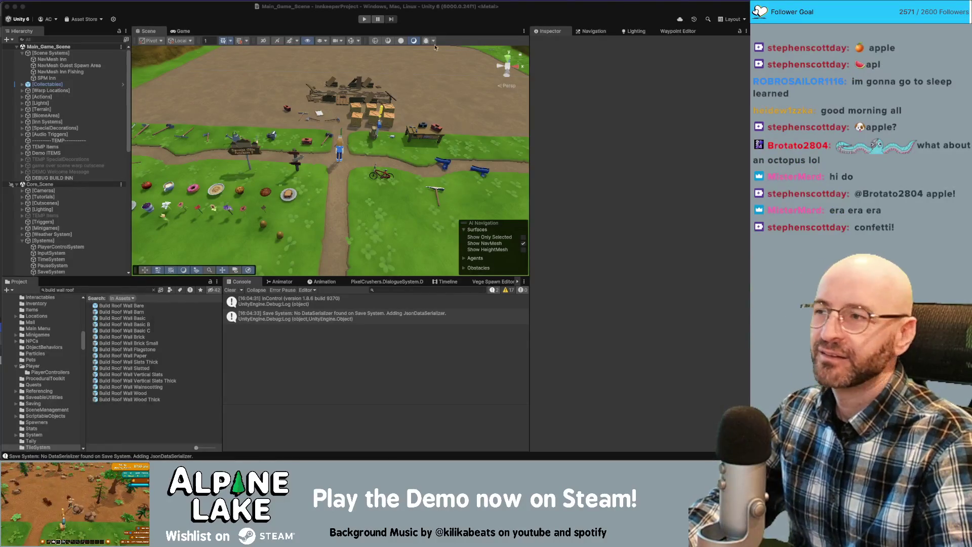
Switch to Chrome and drag the Miro board window over the Unity editor
key(super+Tab)
drag(447, 43, 574, 25)
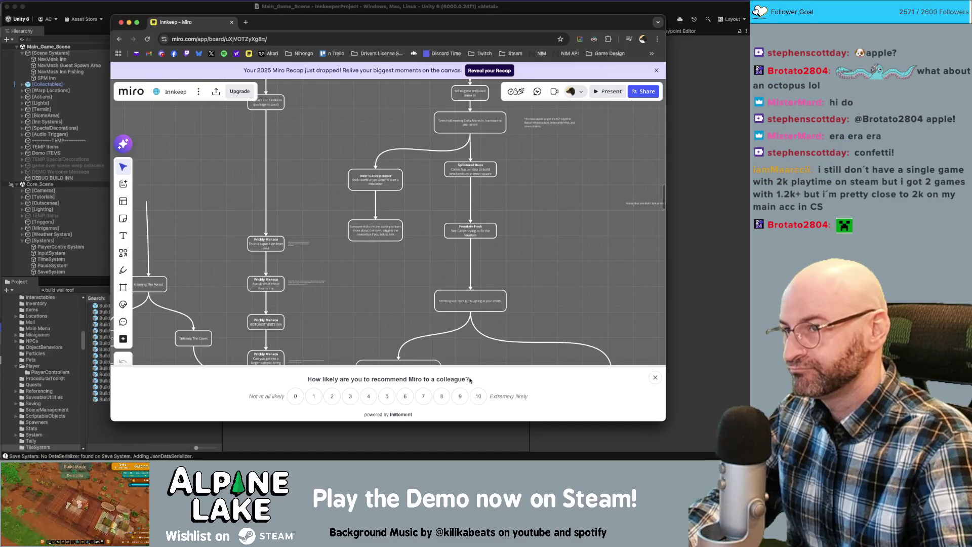
Dismiss the 'How likely are you to recommend Miro' survey bar
click(655, 377)
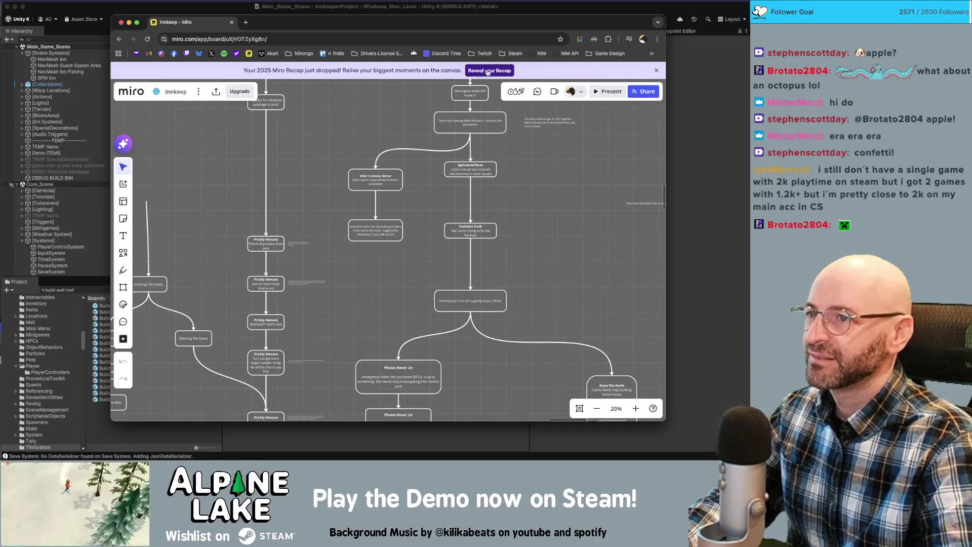
Page through the Miro 2025 Recap slides to the sticky-notes slide, then close the recap
click(487, 72)
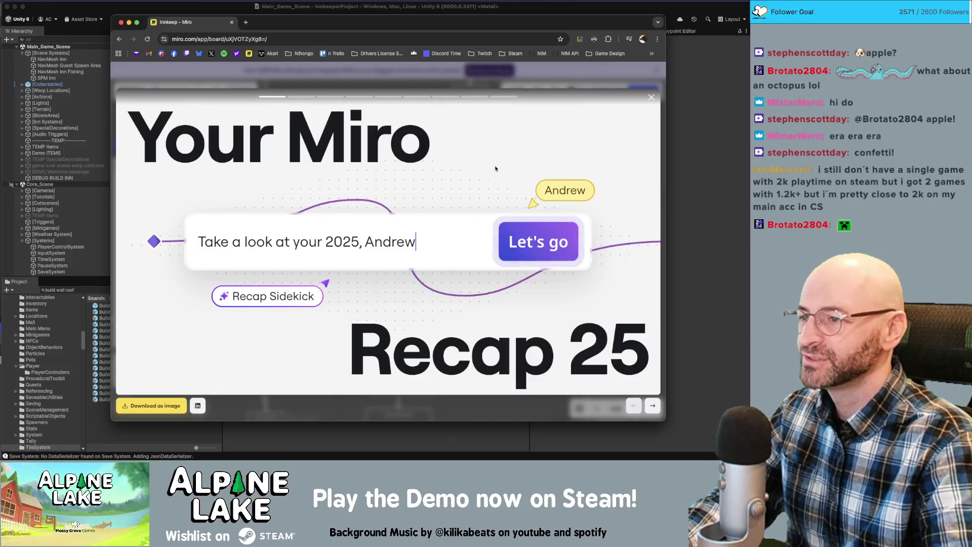
click(655, 407)
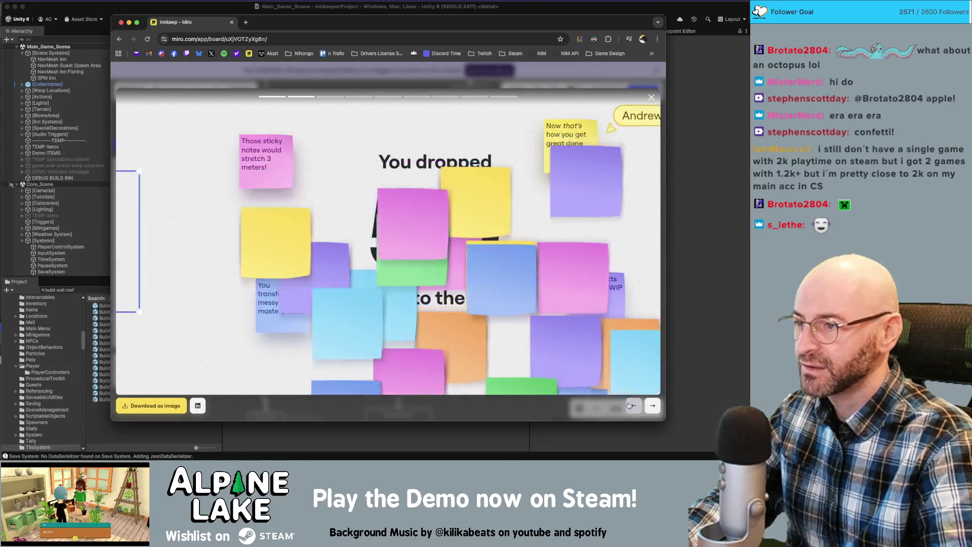
key(Left)
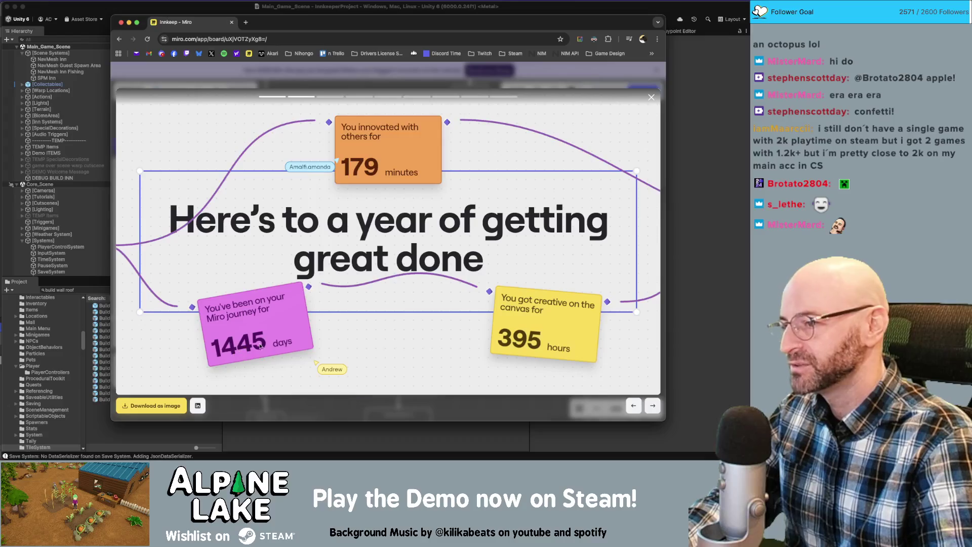
click(653, 405)
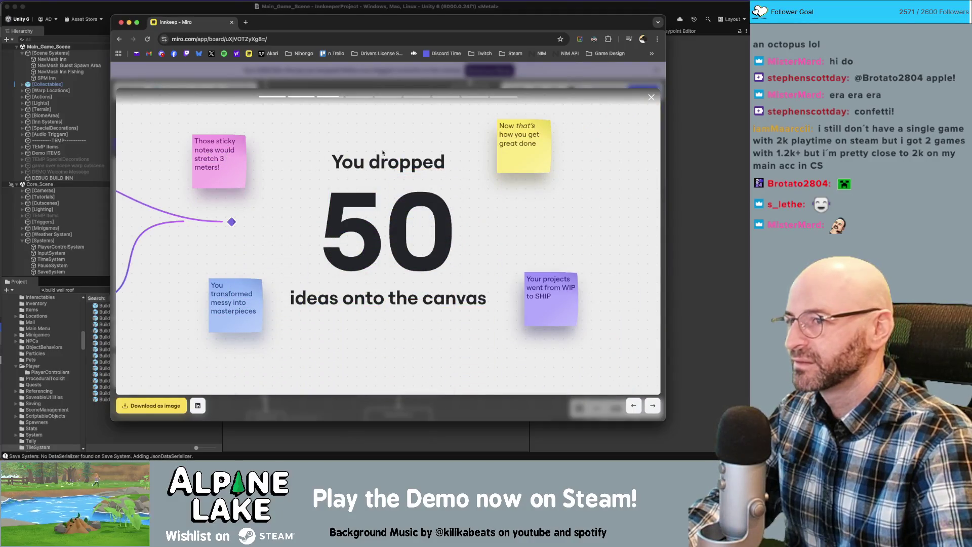
click(652, 97)
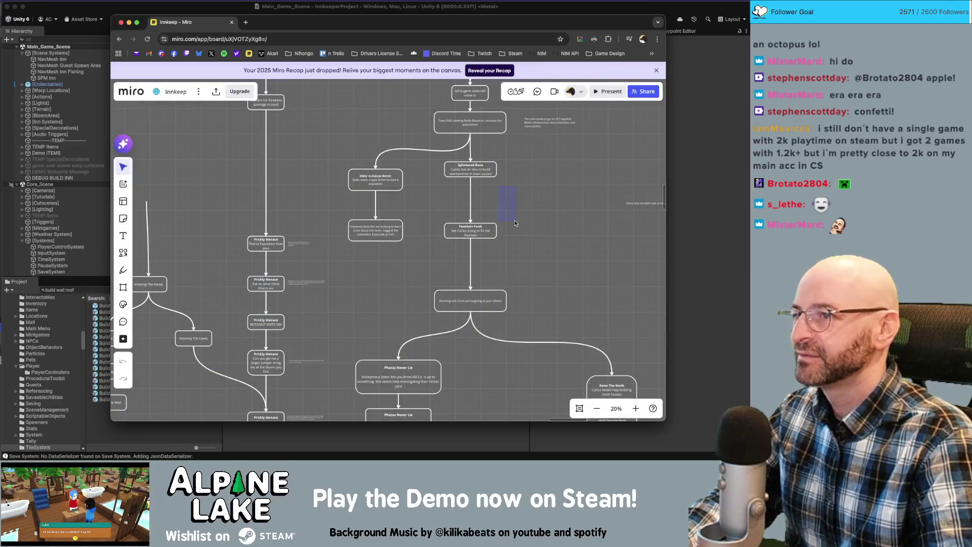
Dismiss the recap banner and zoom out to 5% to see the whole Innkeep flowchart
click(656, 71)
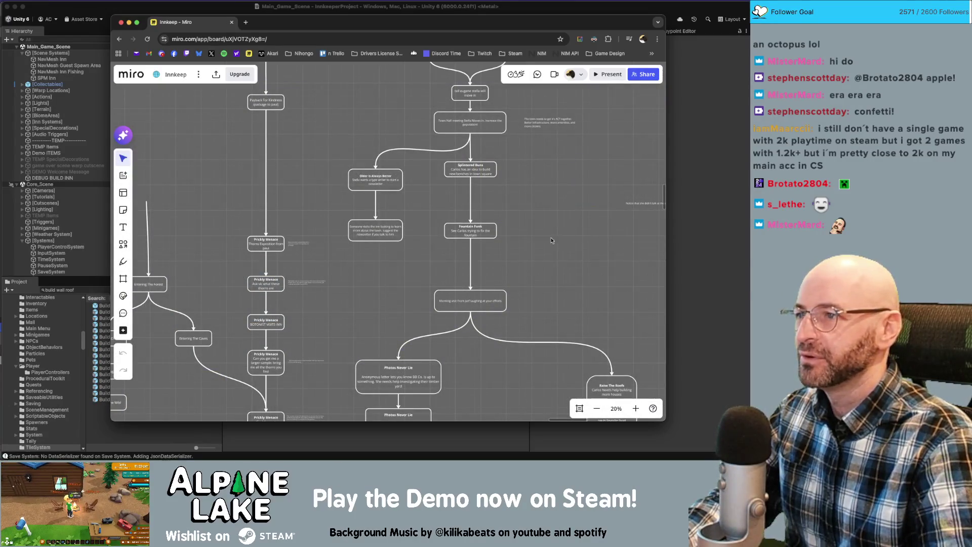
scroll(497, 152, down, 5)
scroll(453, 166, down, 5)
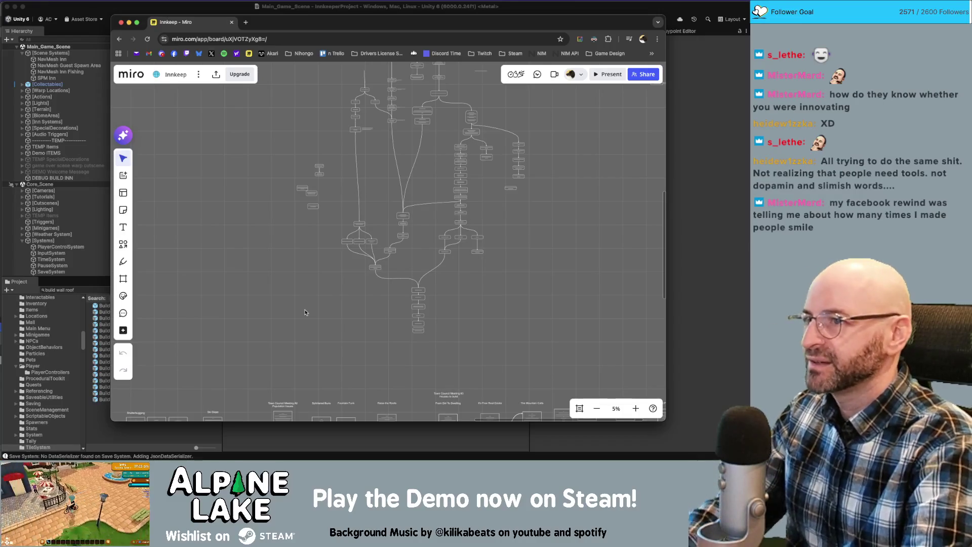
Compute 200 × 24 = 4800 in Calculator via Spotlight, then close it
key(super+space)
text(calc)
key(Return)
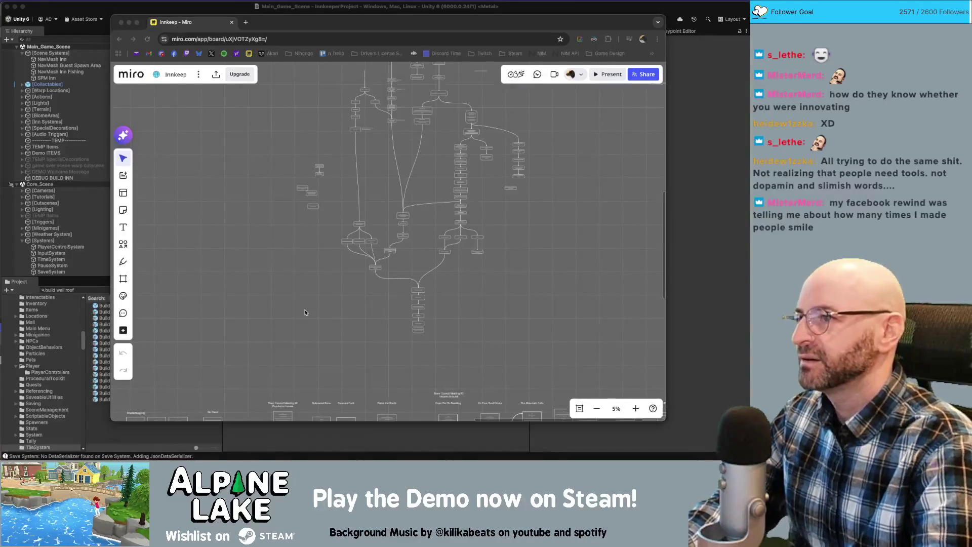
text(2002)
key(BackSpace)
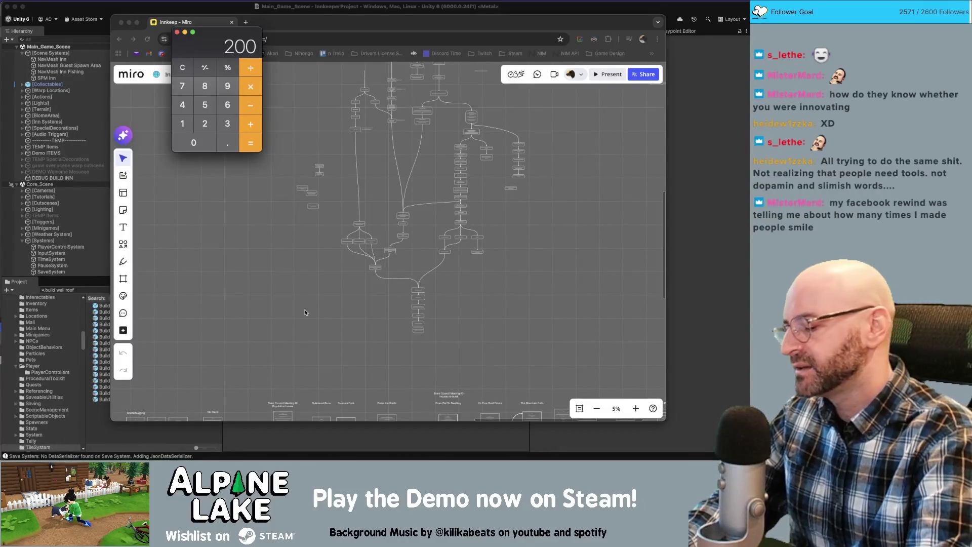
text(*24)
key(Return)
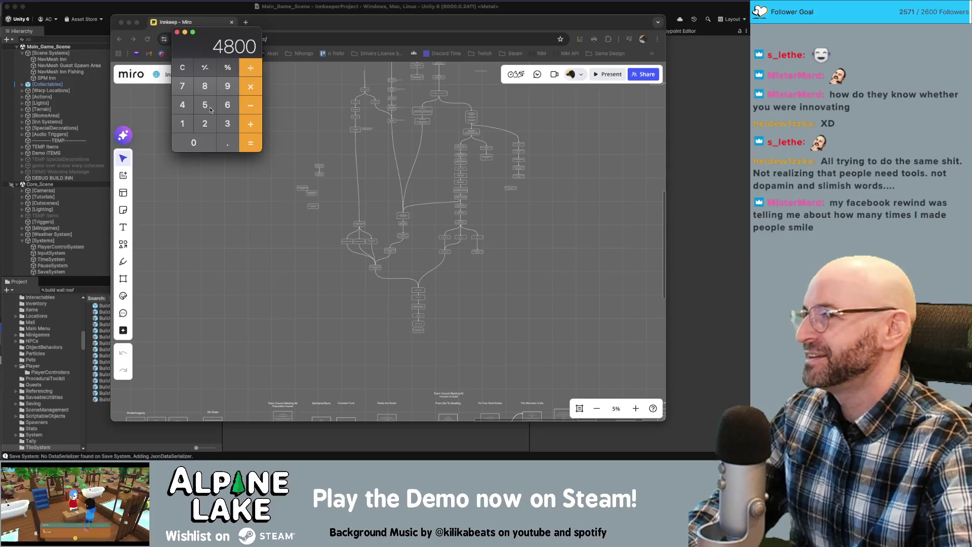
click(178, 32)
drag(268, 303, 273, 299)
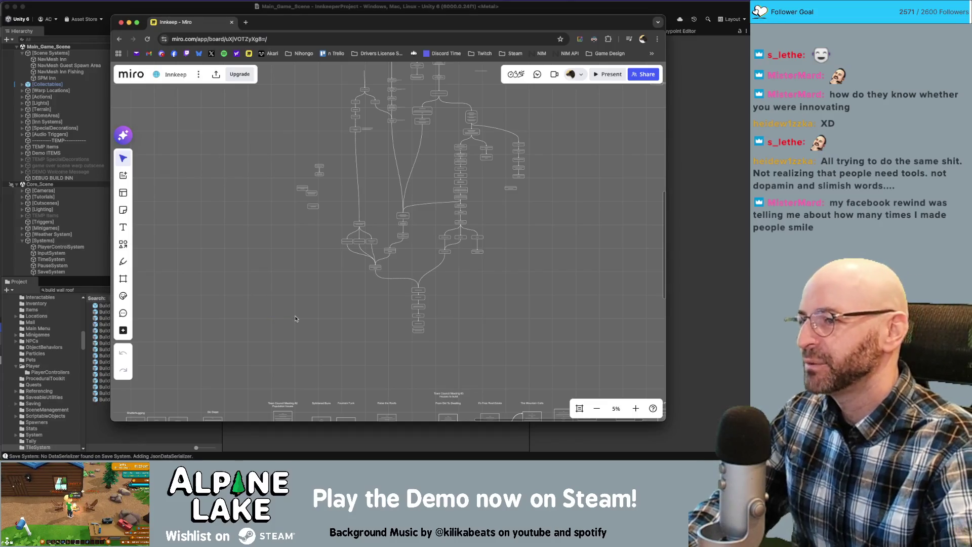
scroll(340, 207, up, 5)
Marquee-select the flowchart node cluster and shift it slightly left
mouse_move(303, 183)
mouse_down()
mouse_move(387, 249)
mouse_move(315, 192)
mouse_move(390, 217)
mouse_move(396, 246)
mouse_move(381, 243)
mouse_up()
click(333, 297)
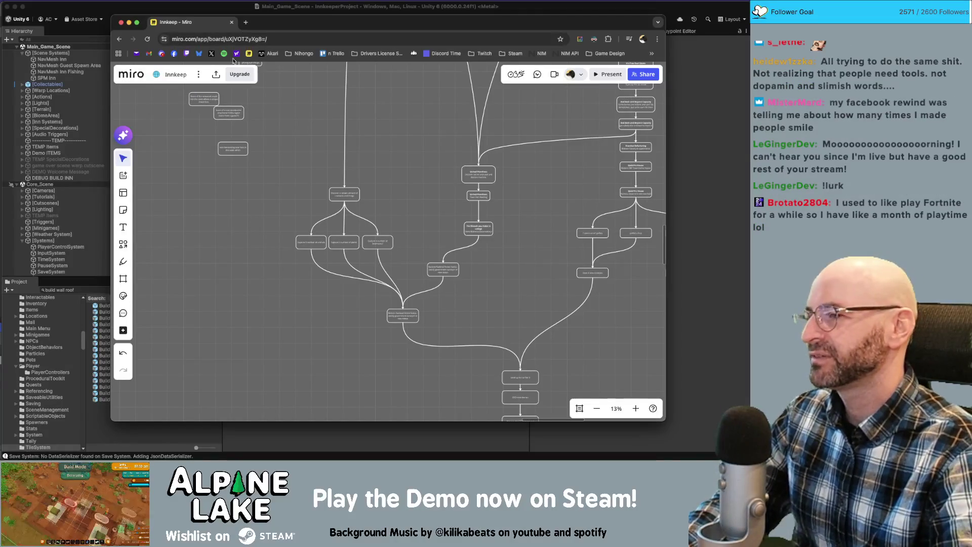
scroll(248, 233, up, 5)
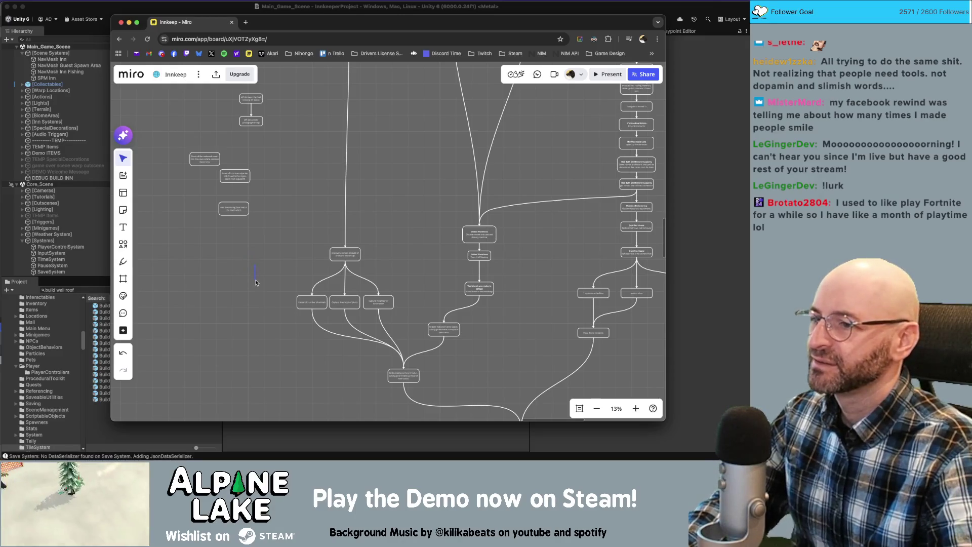
Review the final story steps from 'CEO visits the inn' to 'Unlock timber thicket', zooming out to 3%
scroll(302, 211, down, 10)
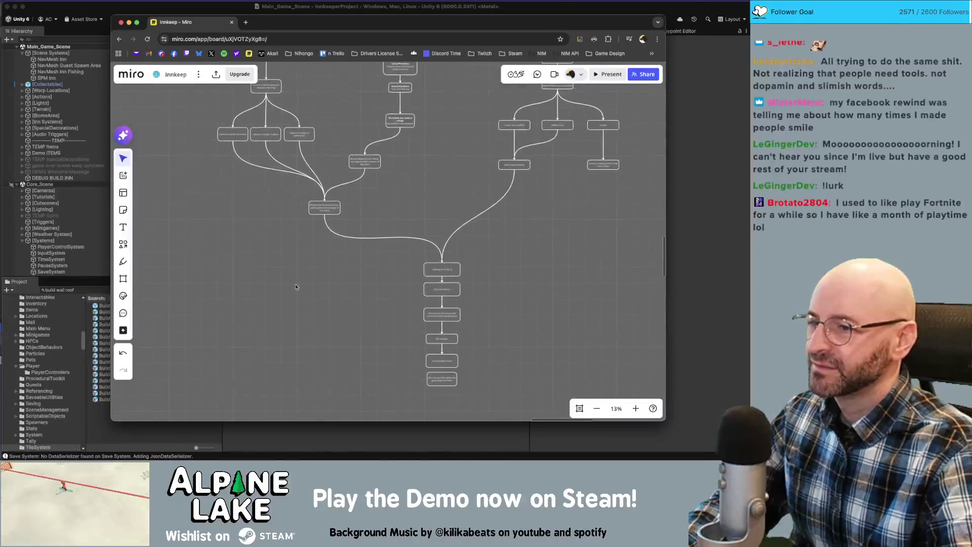
scroll(419, 260, up, 5)
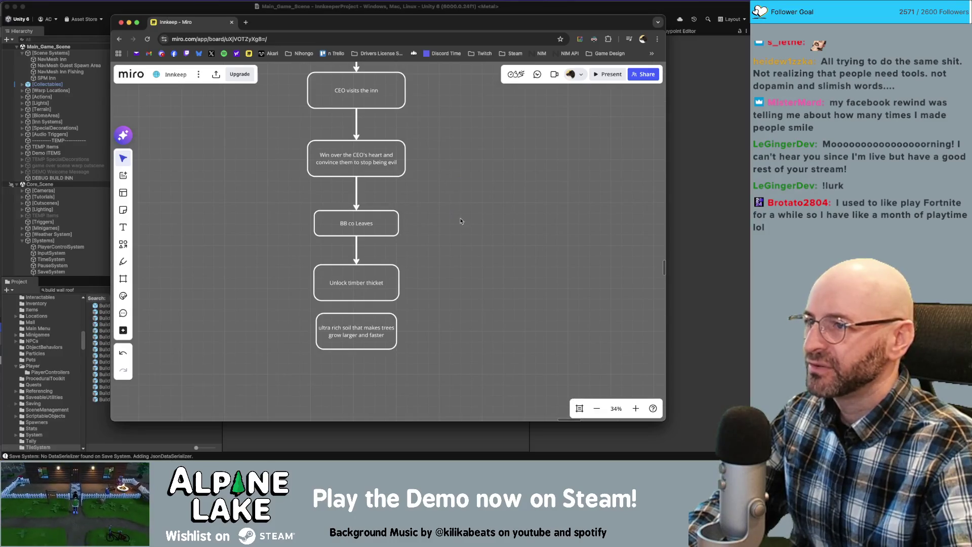
scroll(461, 221, down, 4)
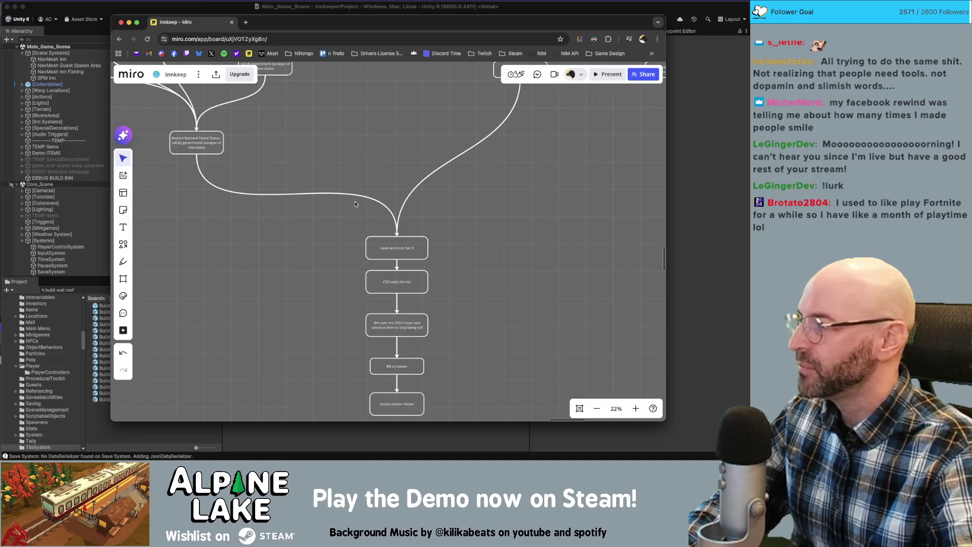
scroll(344, 262, down, 2)
scroll(344, 262, down, 10)
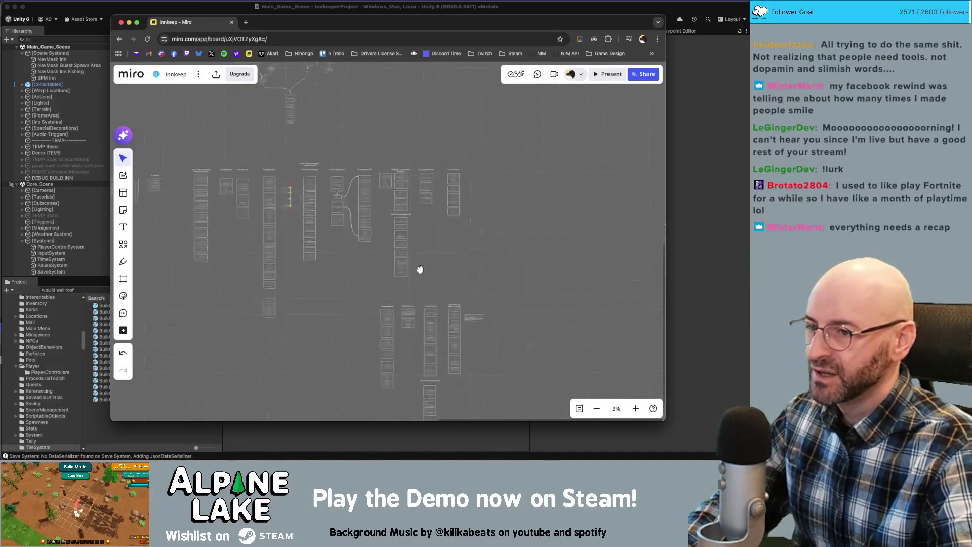
Navigate to Stella's morning-visit dialogue near the Friends You Make In College card
scroll(386, 292, up, 5)
scroll(470, 243, up, 3)
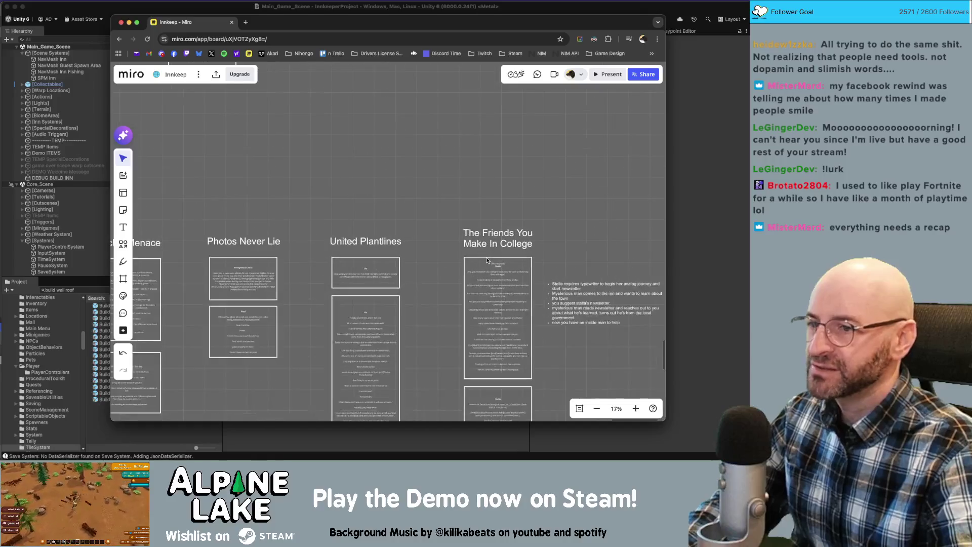
scroll(542, 191, right, 2)
scroll(541, 191, down, 1)
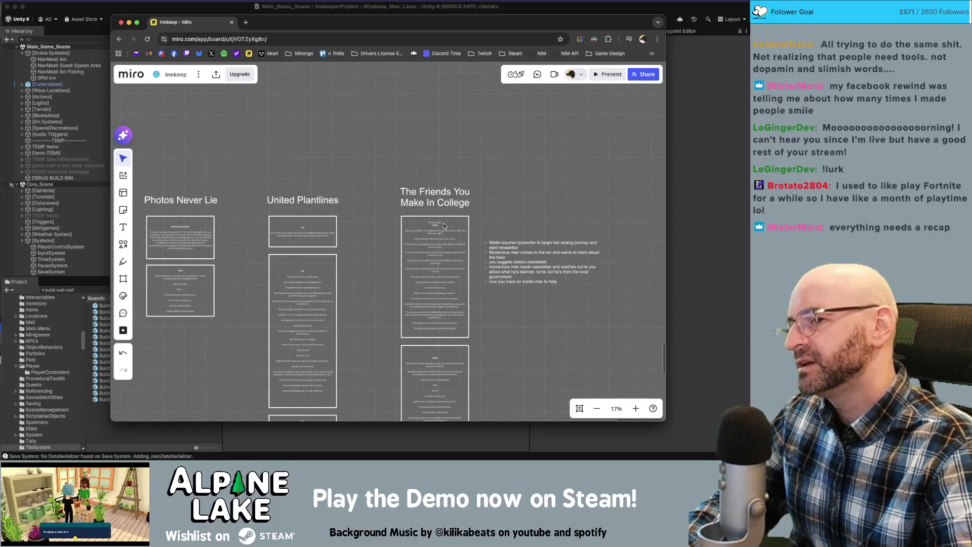
scroll(443, 225, up, 2)
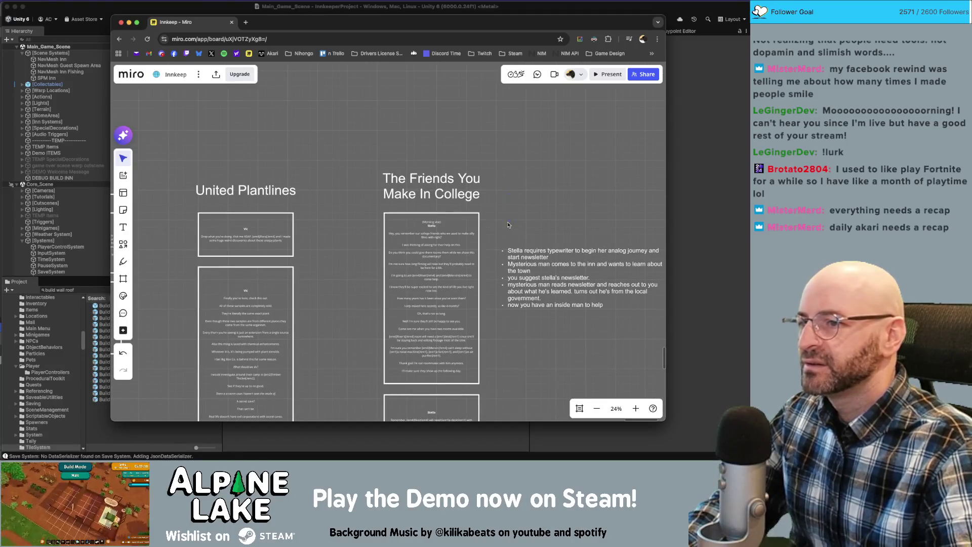
drag(507, 227, 489, 201)
scroll(466, 253, up, 4)
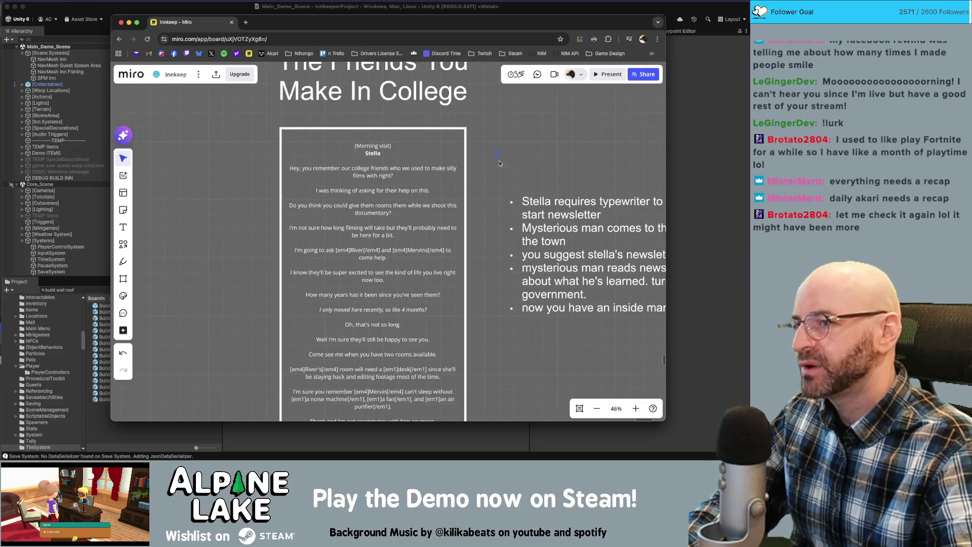
scroll(489, 216, down, 2)
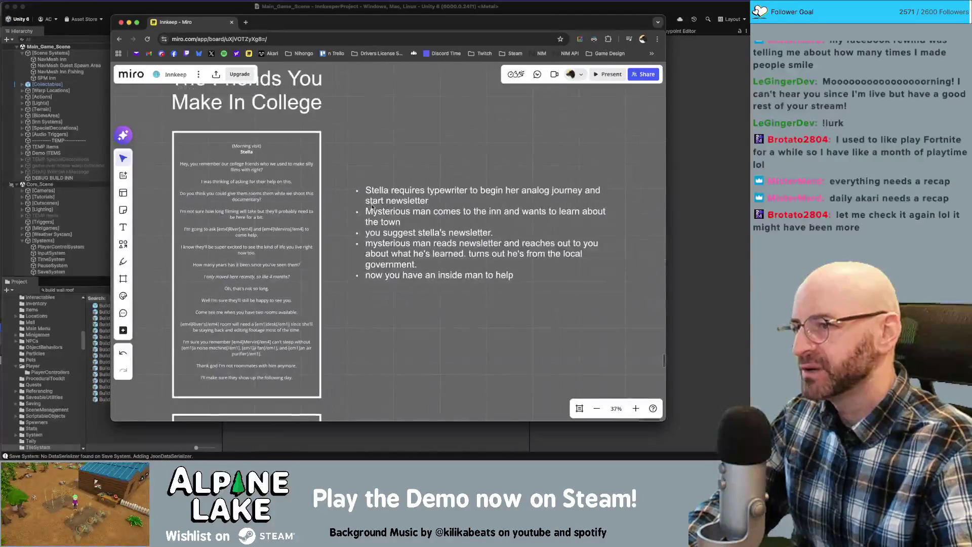
Select the newsletter bullet-list notes, then scroll down to the next Stella dialogue card
mouse_move(339, 200)
mouse_down()
mouse_move(362, 290)
mouse_move(341, 264)
mouse_up()
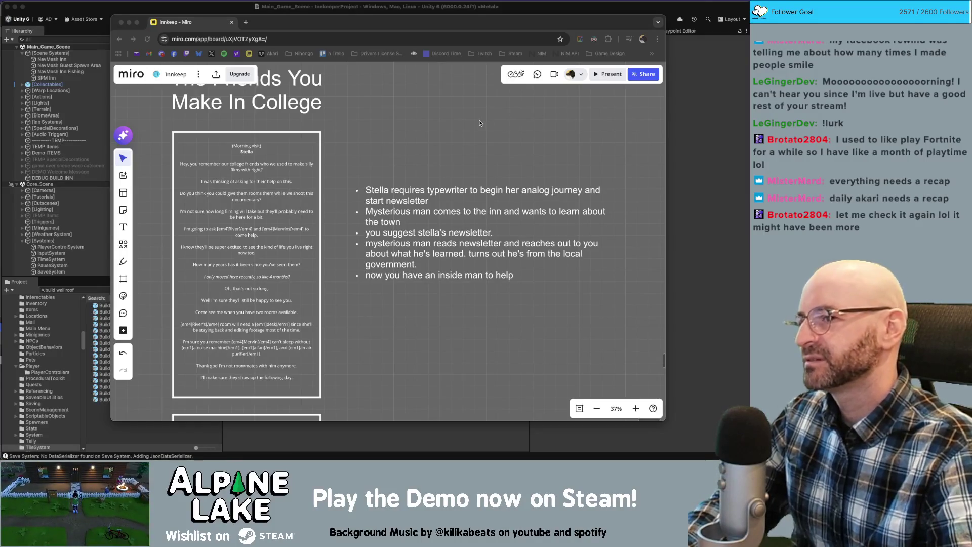
scroll(401, 147, down, 2)
scroll(448, 218, up, 5)
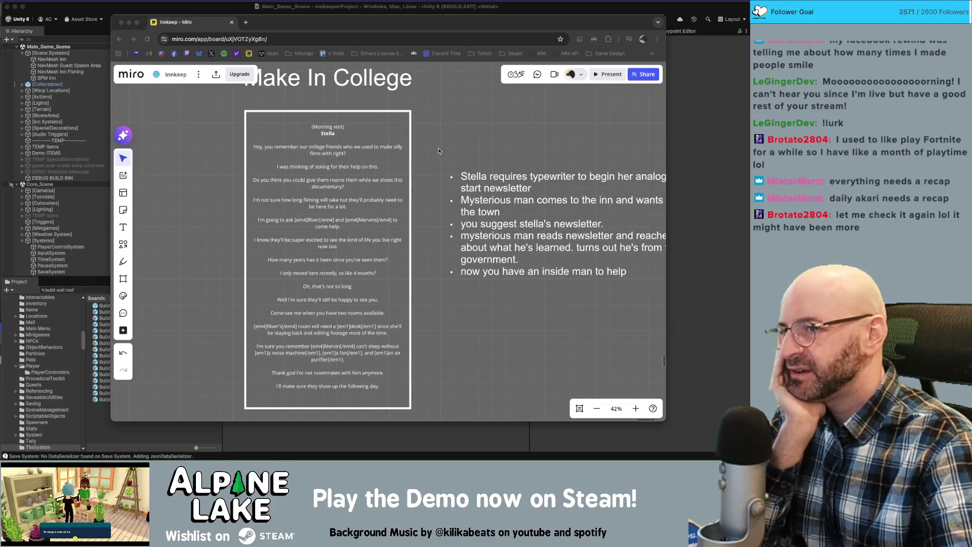
scroll(400, 154, right, 5)
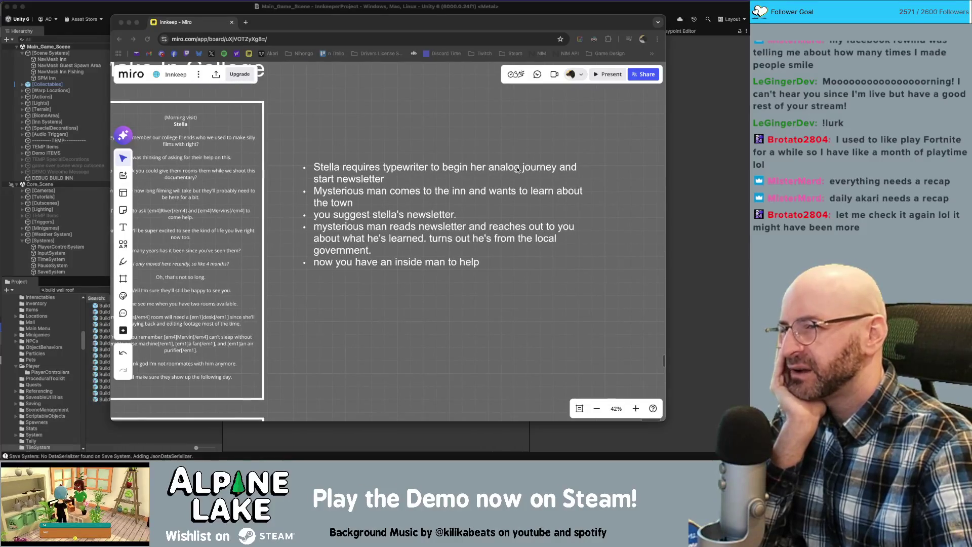
scroll(365, 173, down, 2)
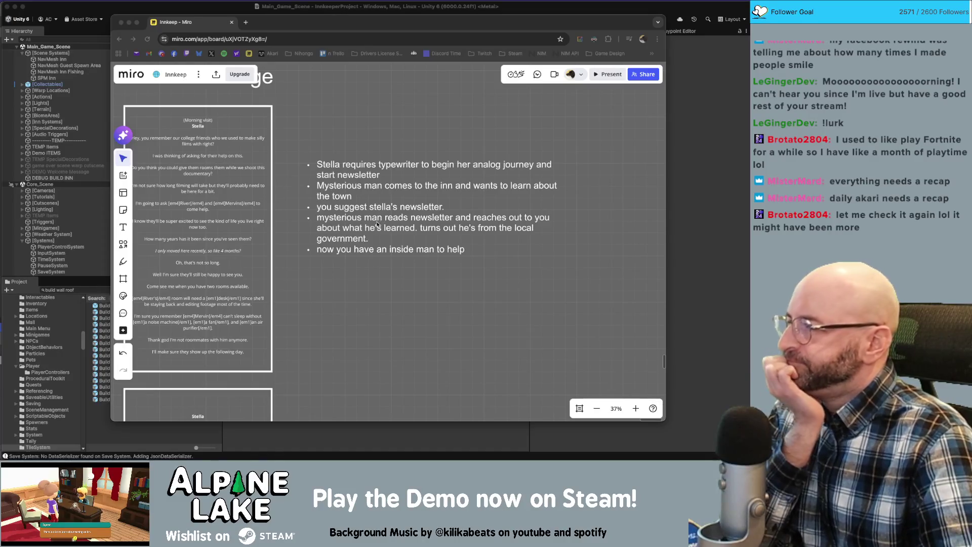
scroll(390, 289, down, 5)
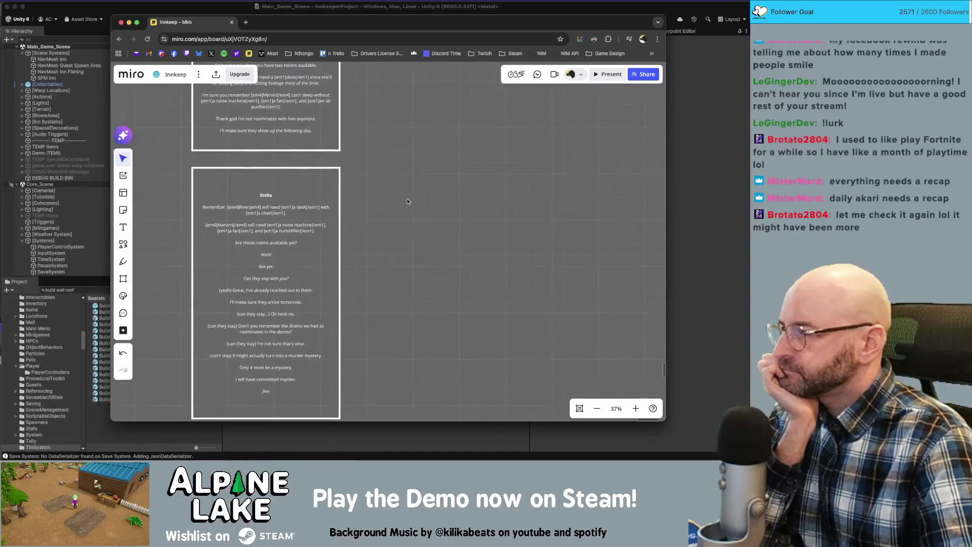
Scroll to the next Stella card and enter its dialogue text for editing
scroll(408, 228, down, 3)
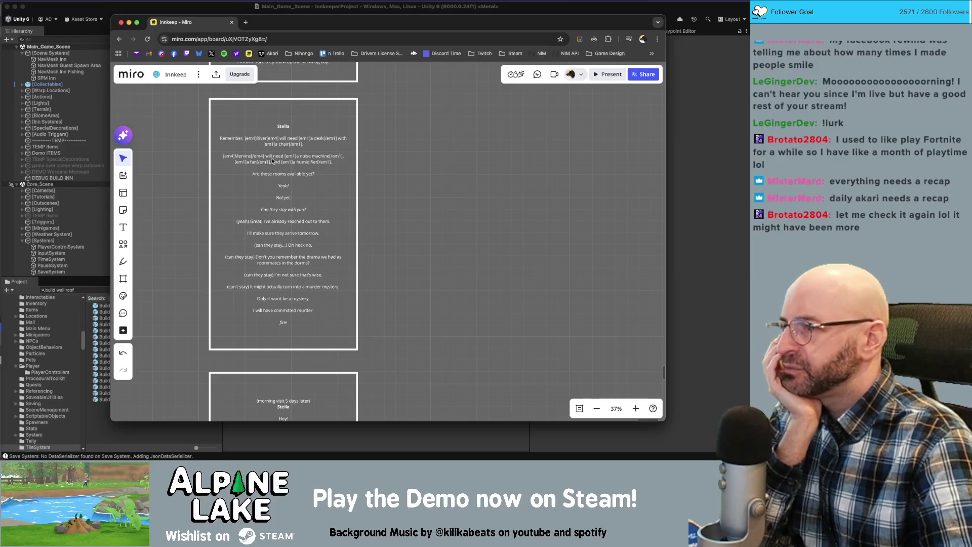
drag(381, 131, 398, 163)
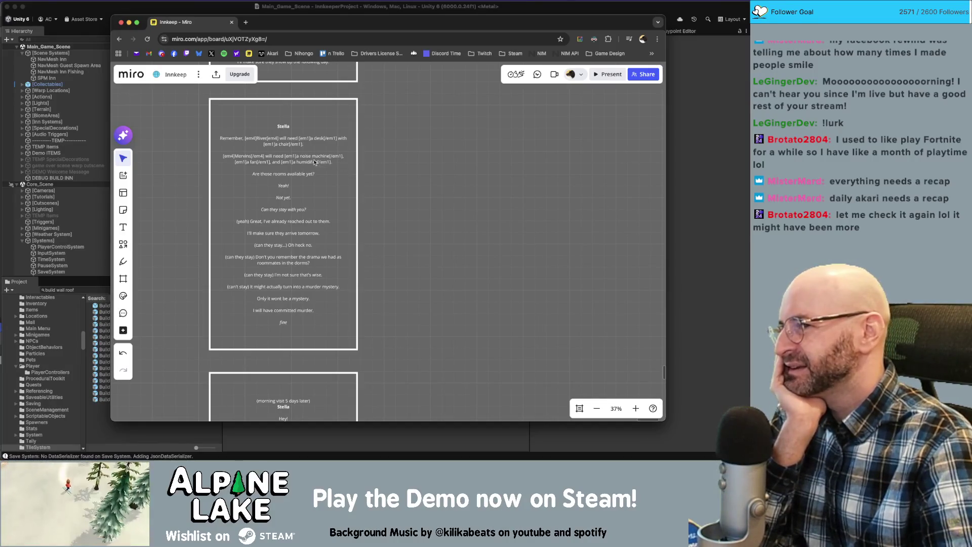
double_click(320, 144)
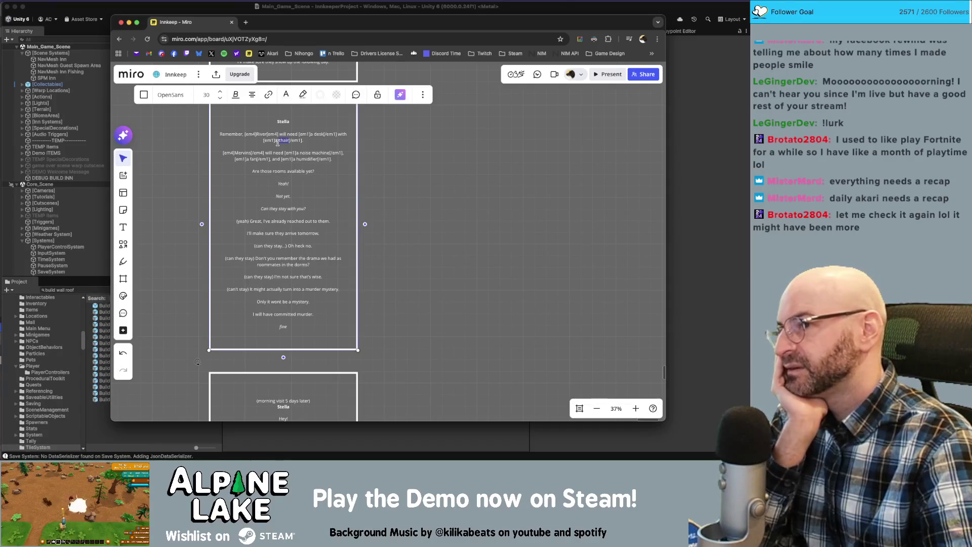
Exit text editing, scroll to the five-days-later morning visit, and return to the editor
click(407, 144)
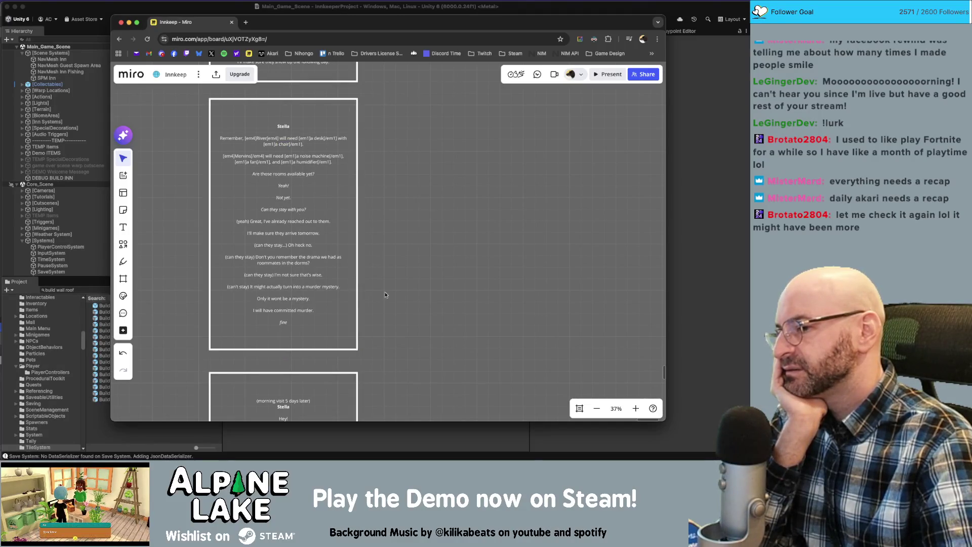
scroll(395, 287, down, 5)
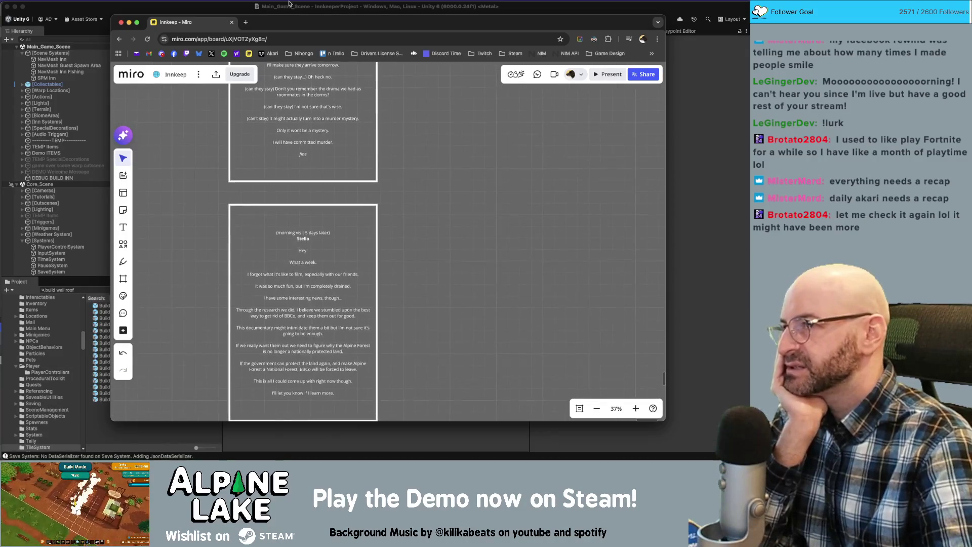
click(244, 14)
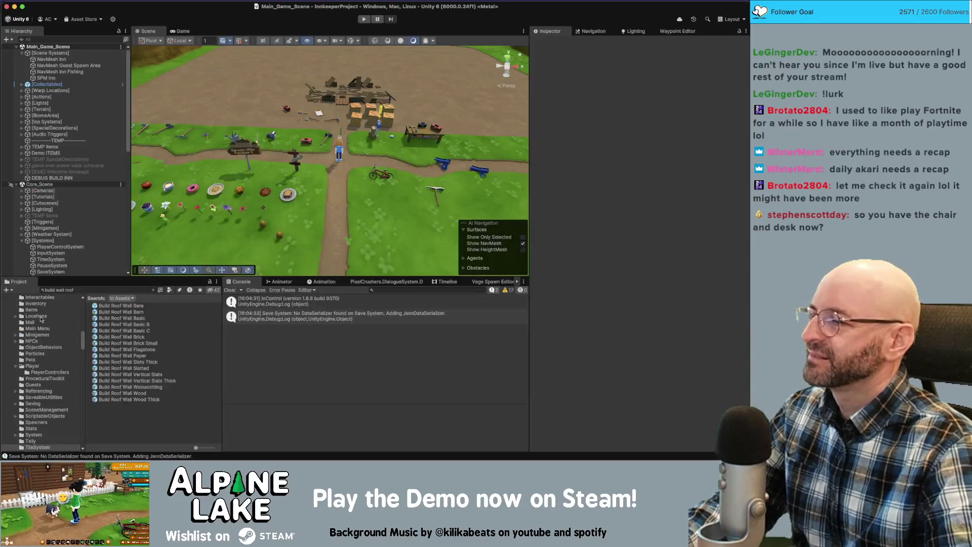
Search the Project window for 'decor desk' and open the Decor Desk Chair B prefab
click(90, 291)
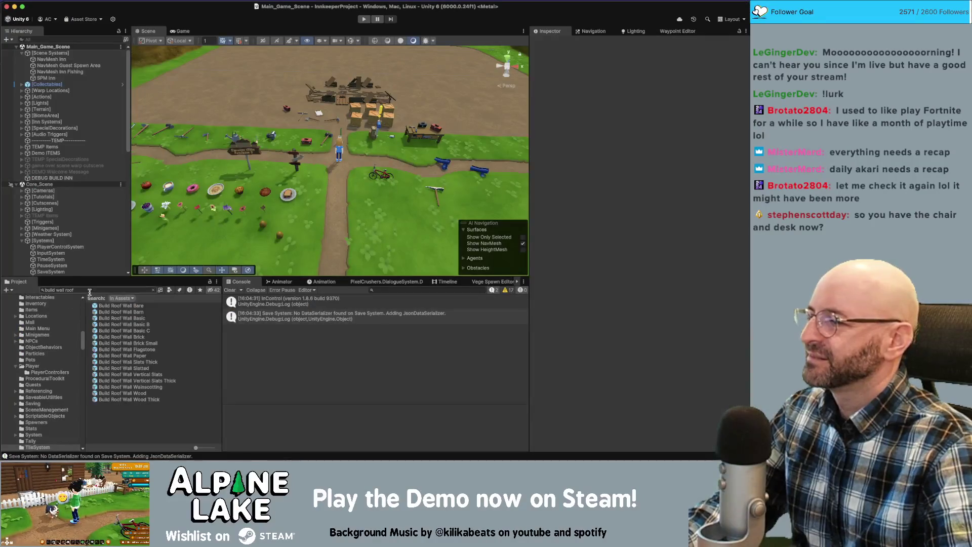
text(buil)
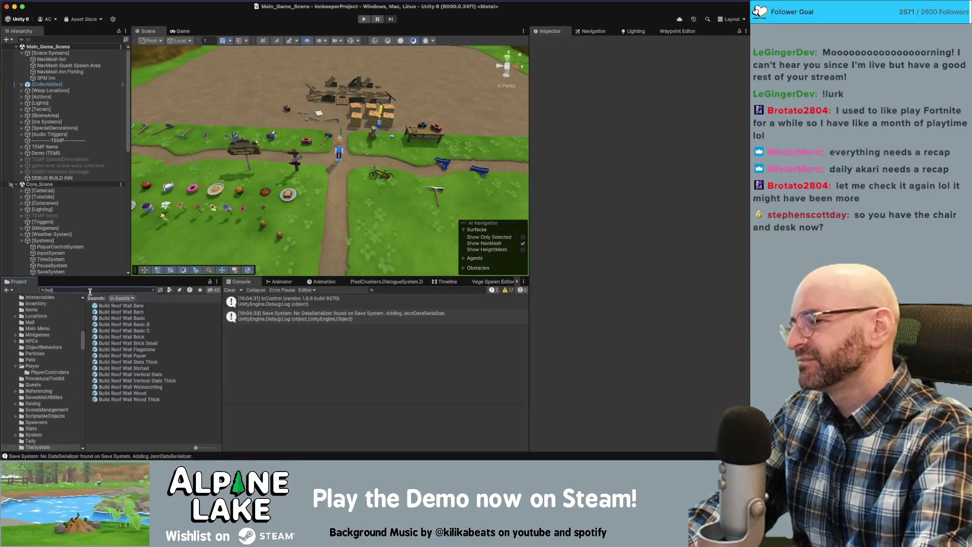
text(decor d)
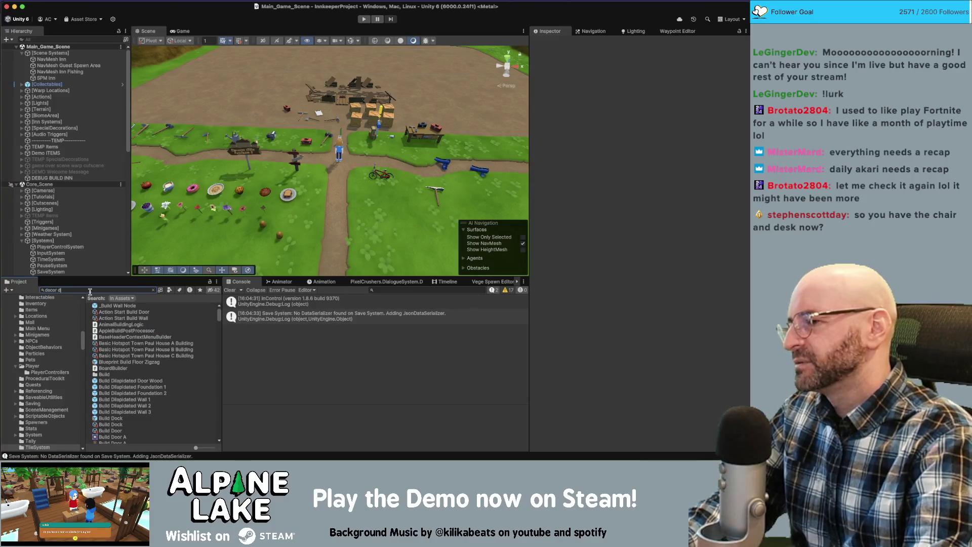
text(esk)
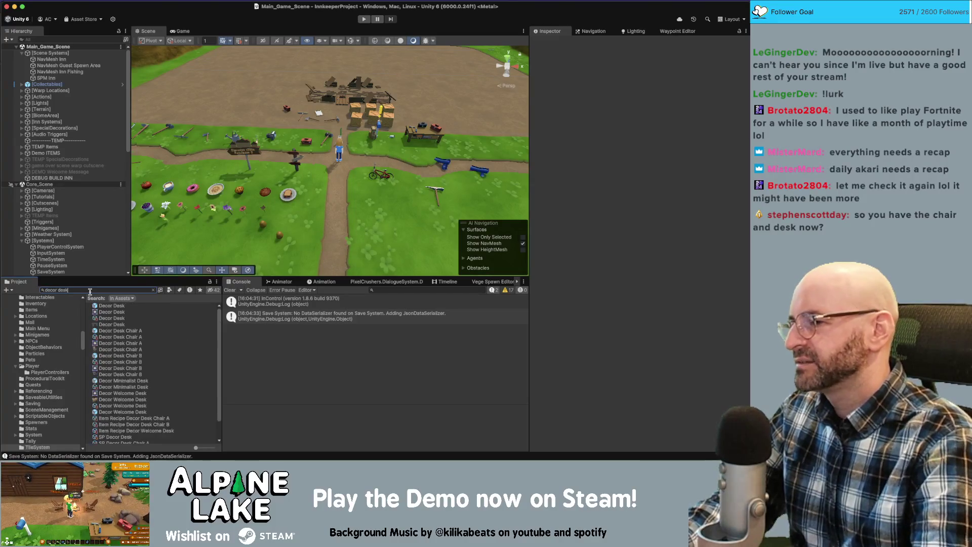
click(127, 356)
double_click(126, 356)
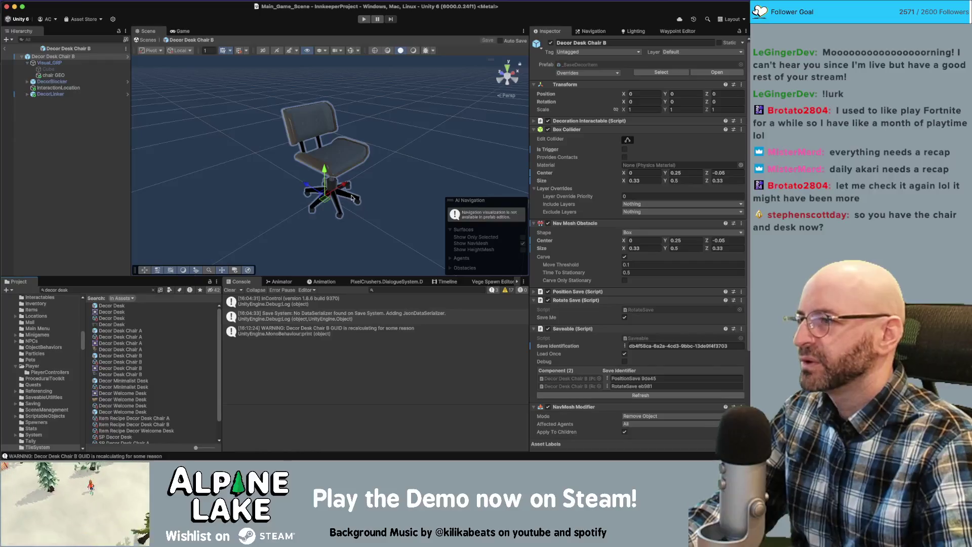
Inspect the Decor Desk sprite asset and open the Decor Desk prefab
click(139, 314)
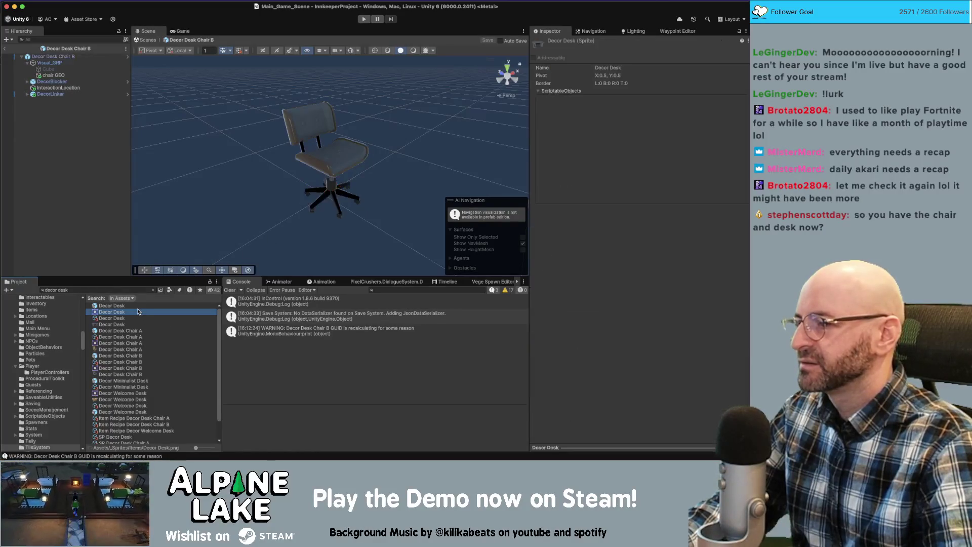
scroll(129, 371, down, 2)
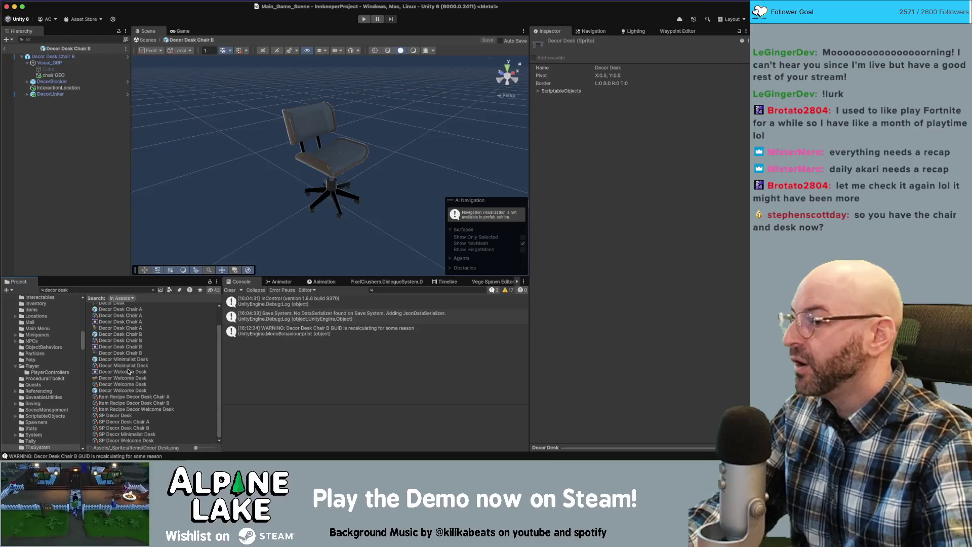
scroll(129, 371, up, 2)
double_click(121, 306)
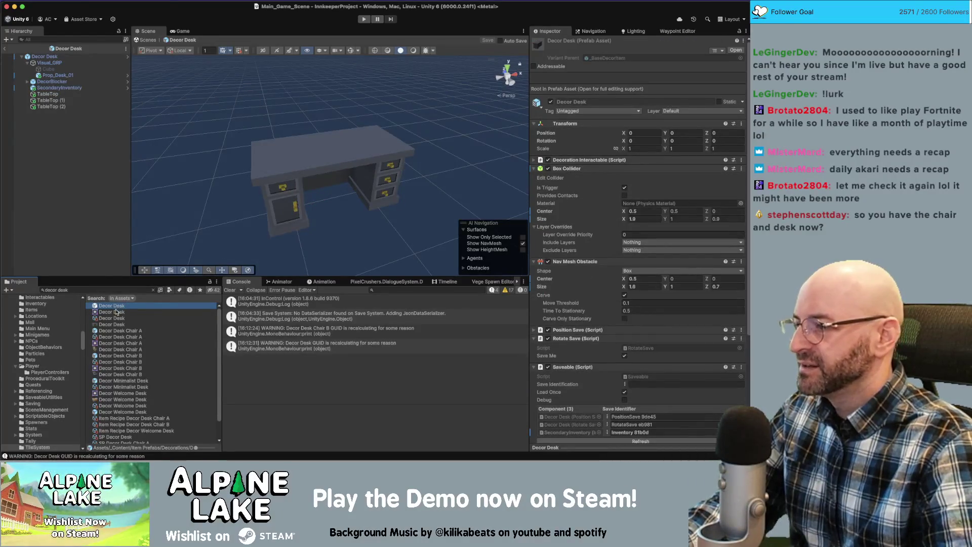
Quote the search for exact 'decor desk' matches and multi-select the desk assets including SP Decor Desk
click(120, 288)
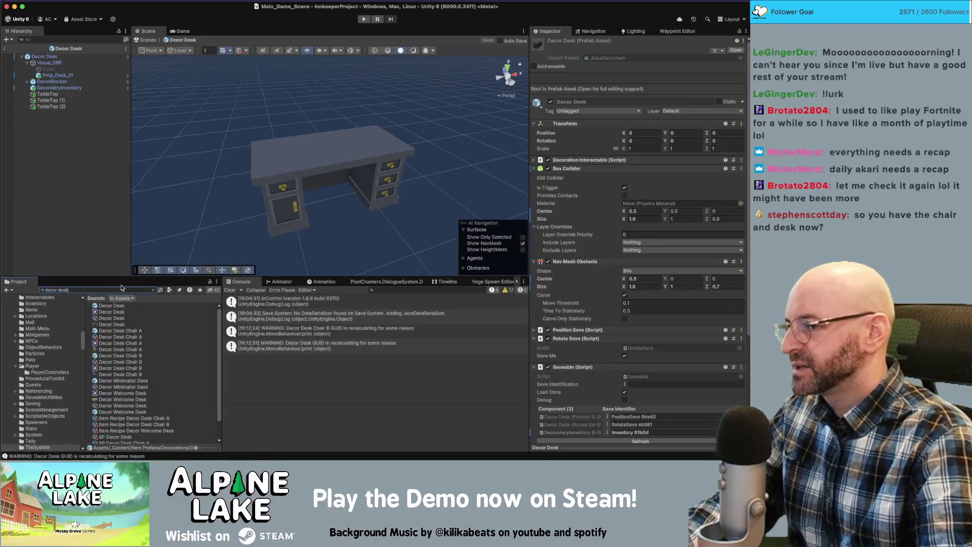
text(")
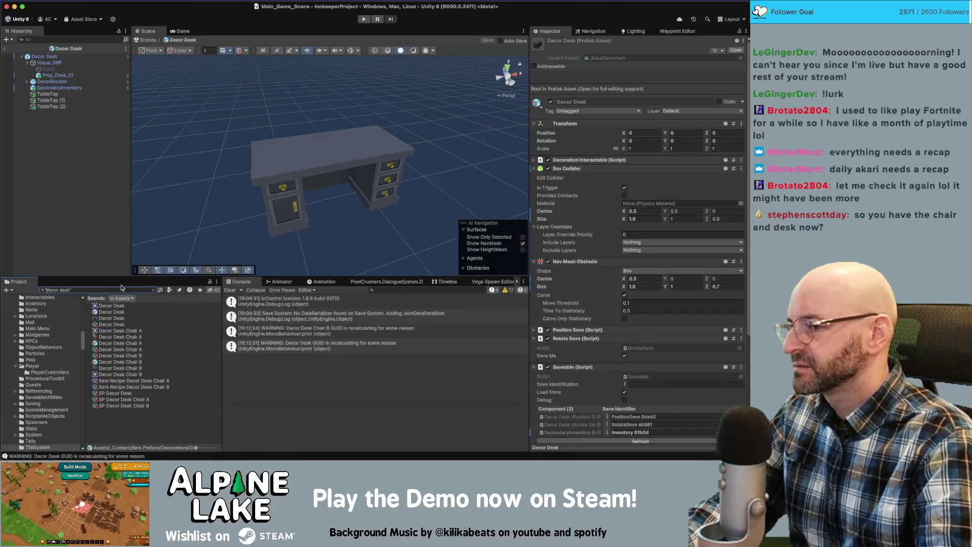
click(114, 312)
super+click(115, 325)
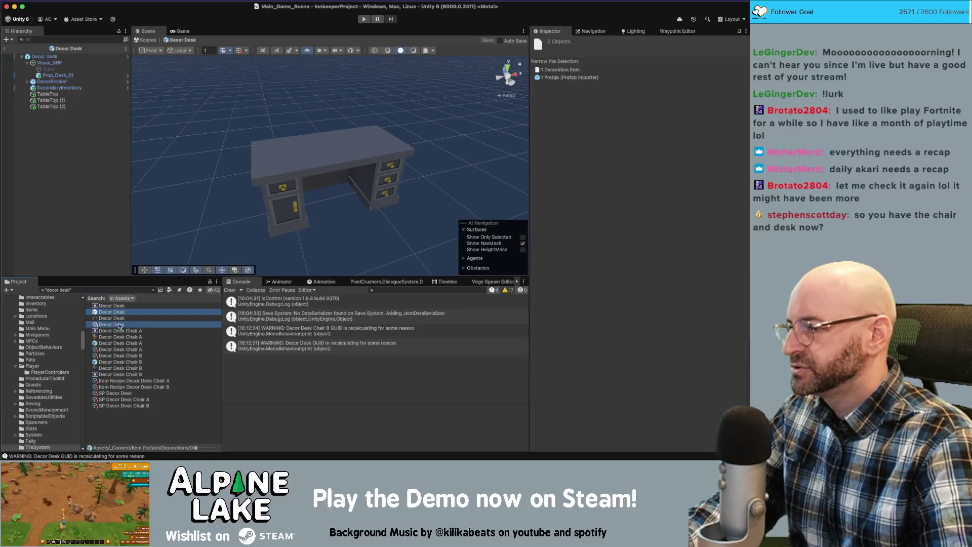
super+click(122, 393)
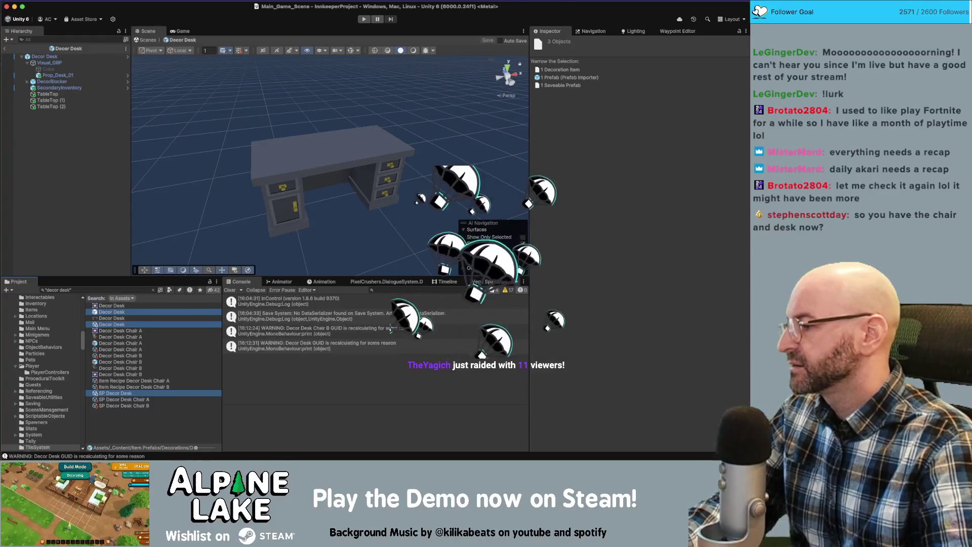
key(super+Tab)
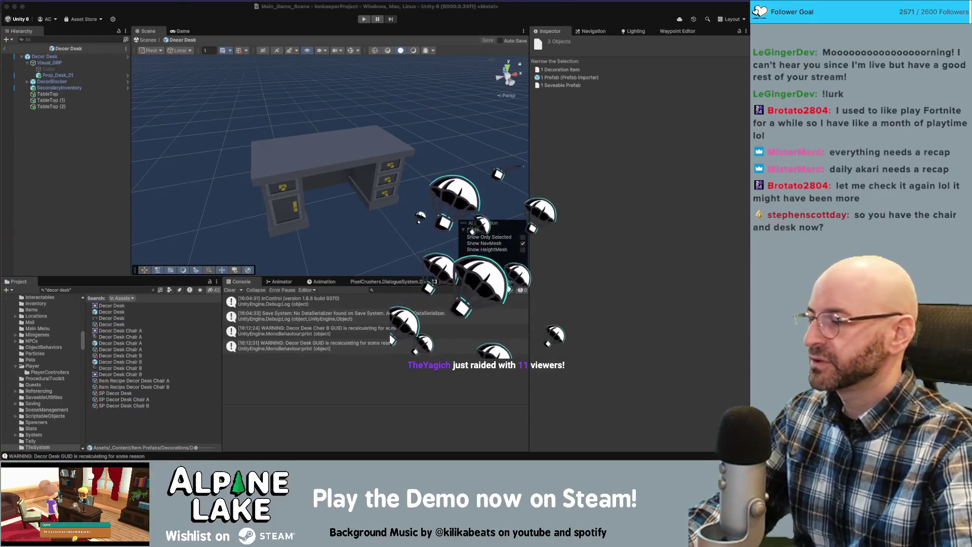
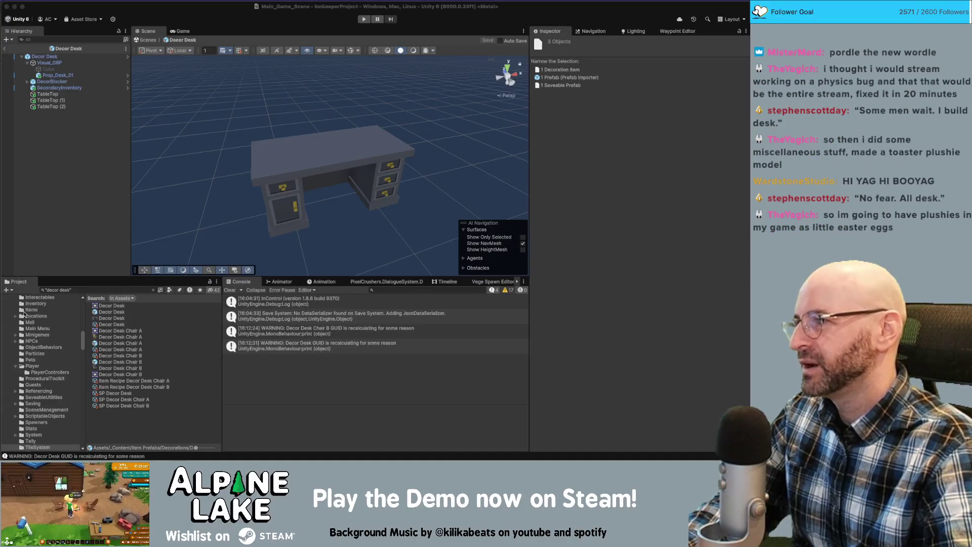
Collapse the Visual_GRP group and select the Decor Desk root object
click(28, 64)
click(28, 64)
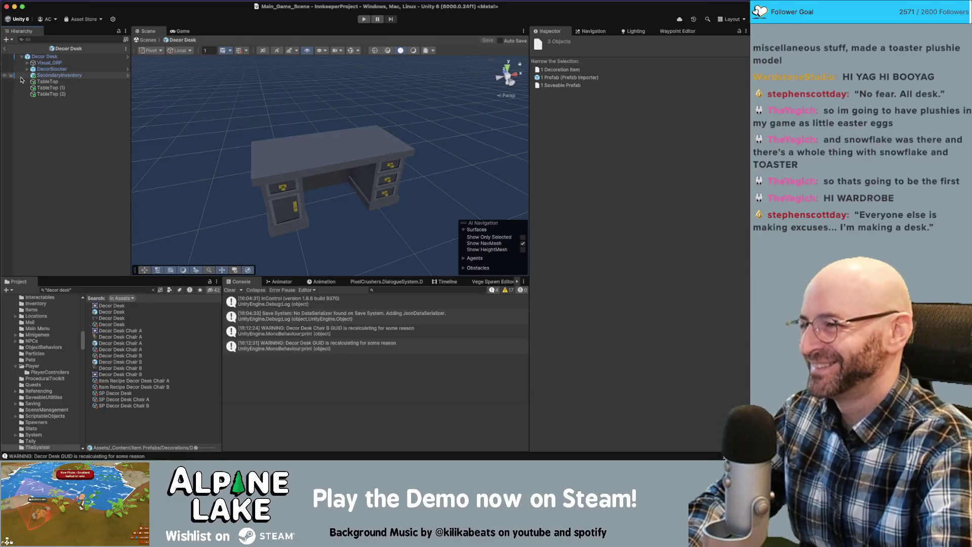
click(39, 57)
Orbit and zoom the Scene view around the desk, then clear the selection
mouse_move(223, 122)
mouse_down()
mouse_move(184, 115)
mouse_move(187, 82)
mouse_up()
scroll(183, 115, down, 2)
scroll(185, 101, up, 3)
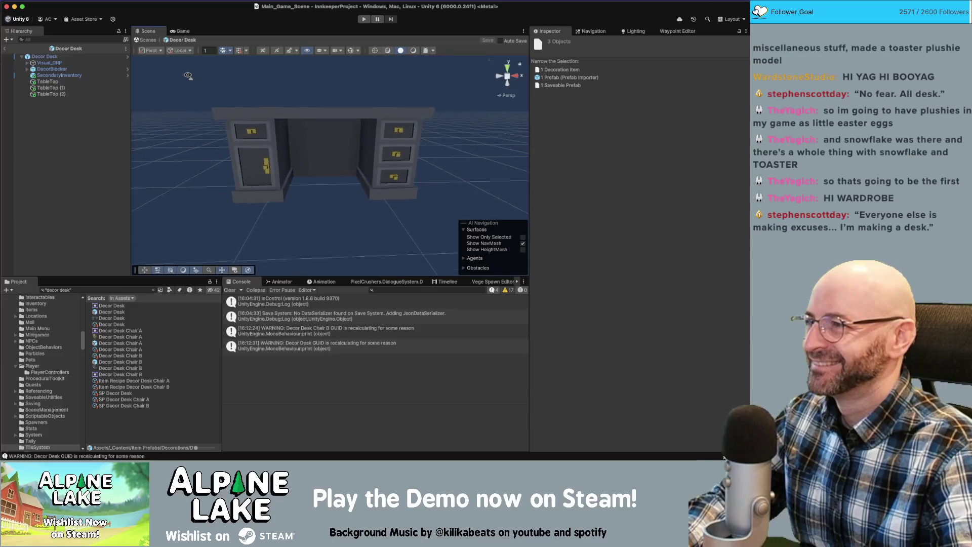
scroll(188, 76, down, 3)
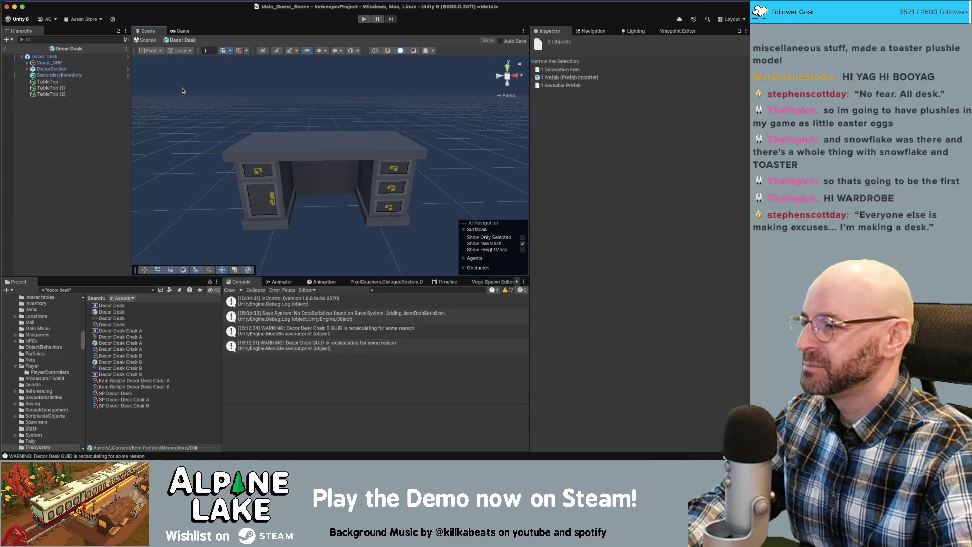
key(grave)
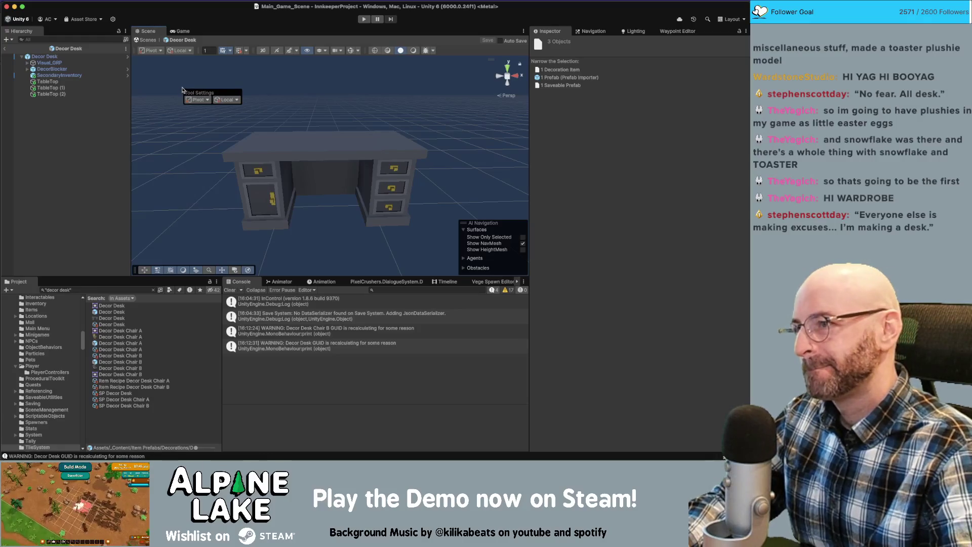
click(78, 118)
drag(238, 94, 261, 93)
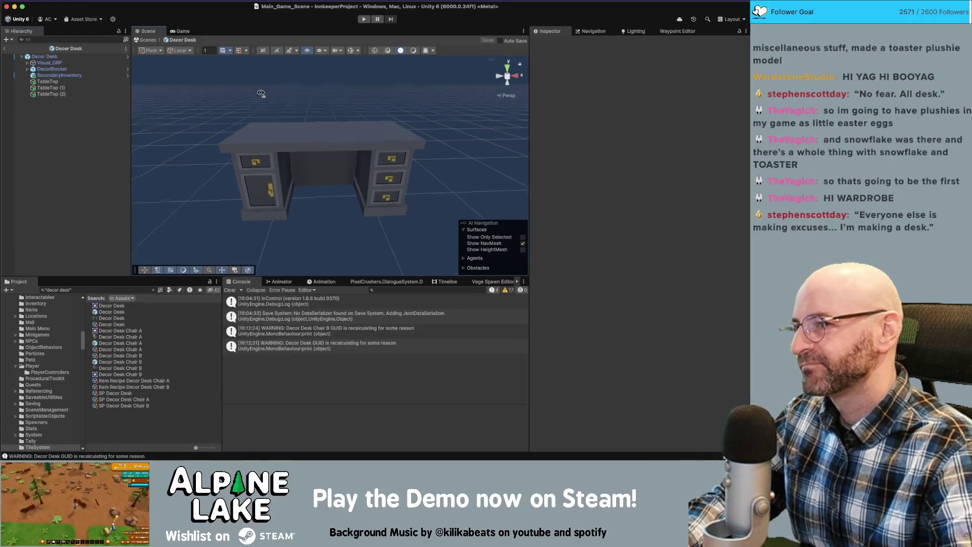
scroll(261, 93, down, 3)
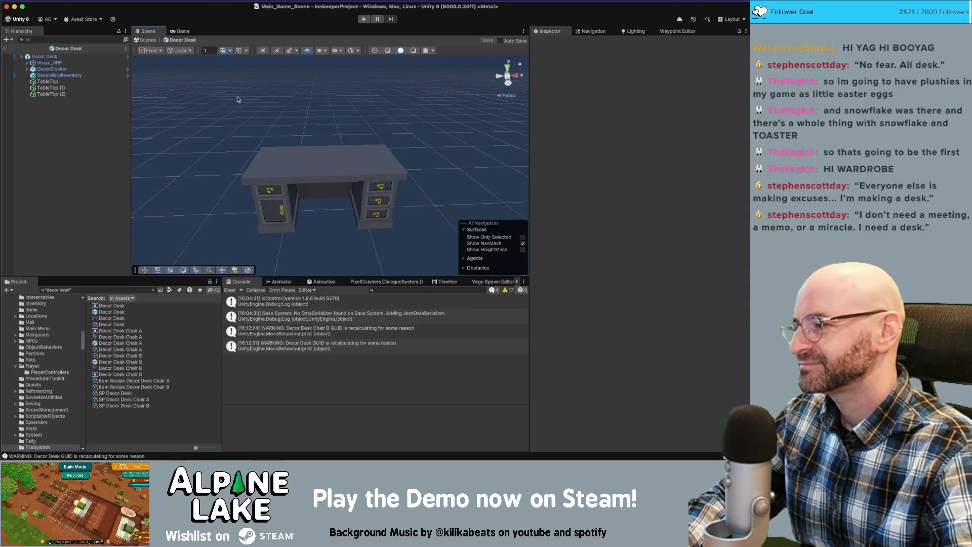
drag(253, 98, 263, 105)
scroll(264, 101, up, 2)
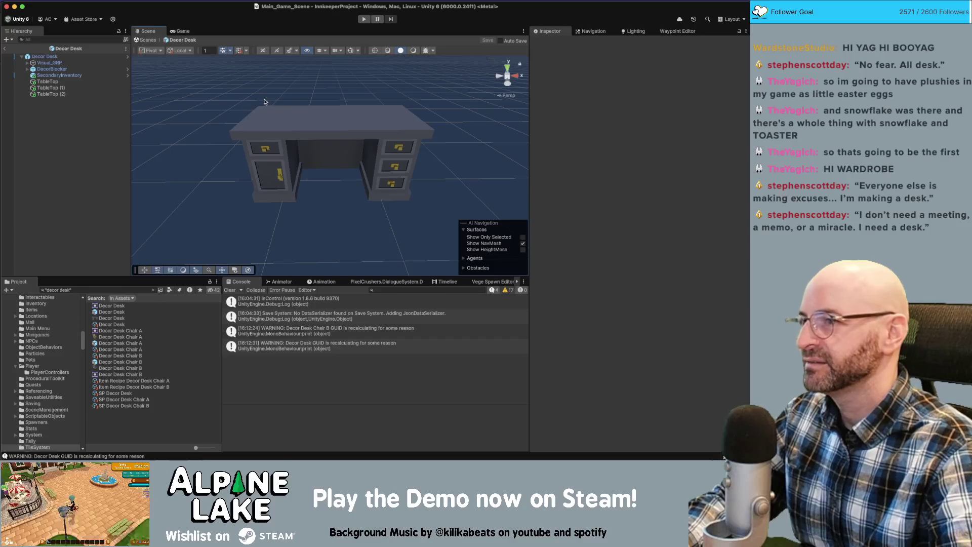
scroll(264, 98, down, 5)
drag(267, 95, 267, 98)
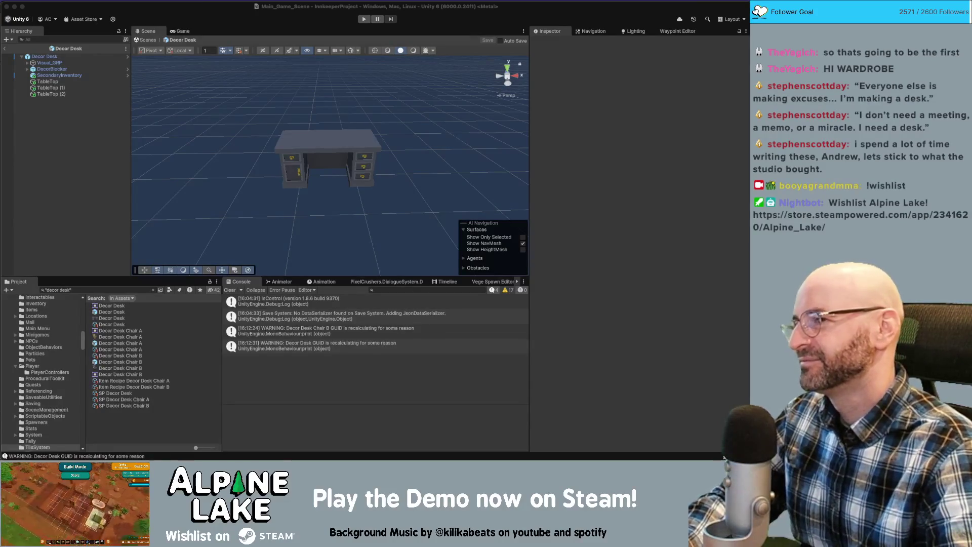
Compare where TableTop, TableTop (1) and TableTop (2) sit on the desk
click(216, 156)
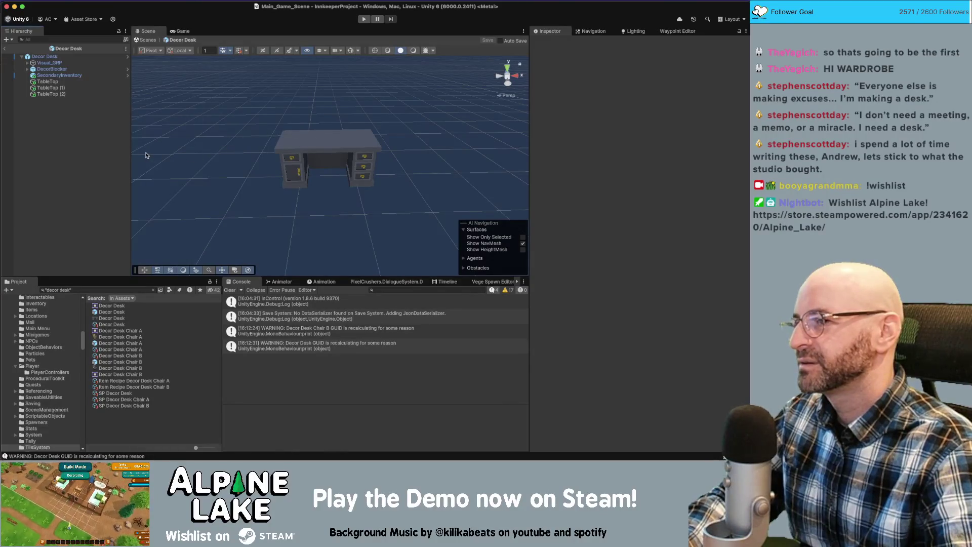
click(77, 82)
click(76, 88)
click(77, 95)
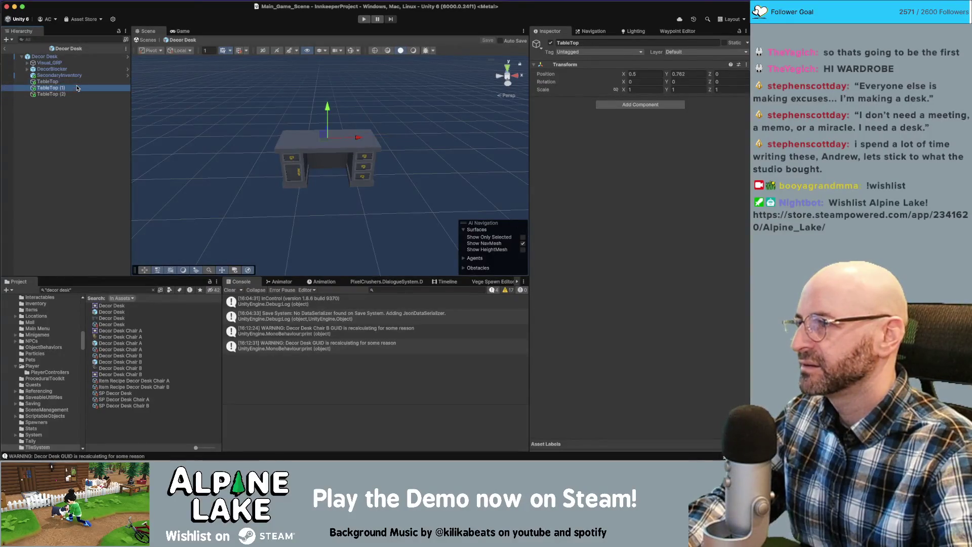
click(74, 82)
click(75, 88)
click(75, 95)
click(74, 88)
click(74, 82)
click(75, 88)
click(74, 94)
click(75, 88)
click(75, 82)
click(74, 88)
click(74, 94)
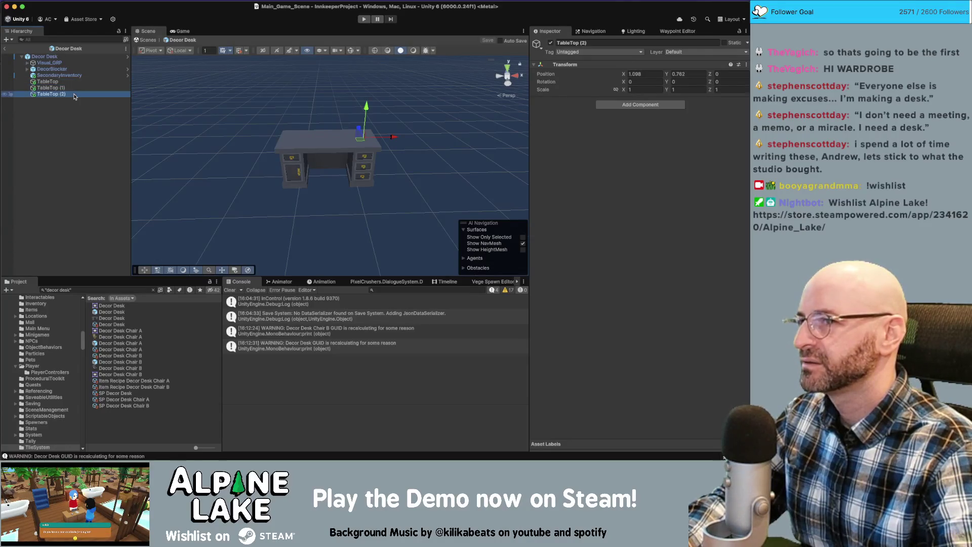
click(74, 88)
click(73, 82)
click(73, 88)
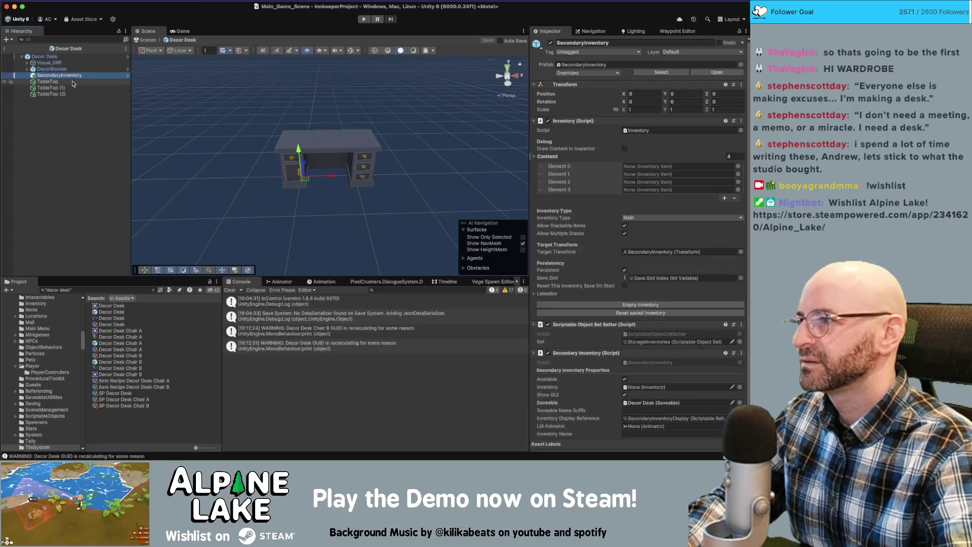
click(73, 82)
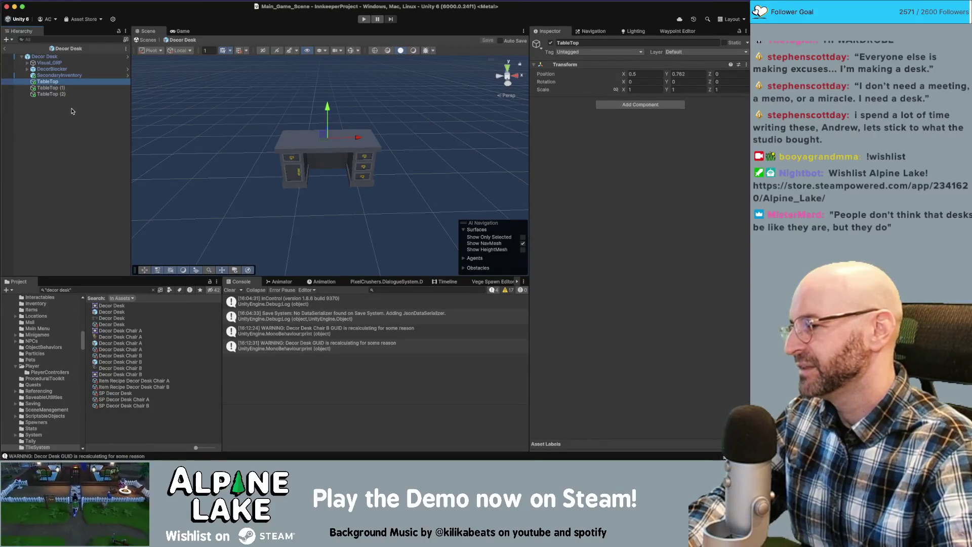
click(71, 111)
click(76, 88)
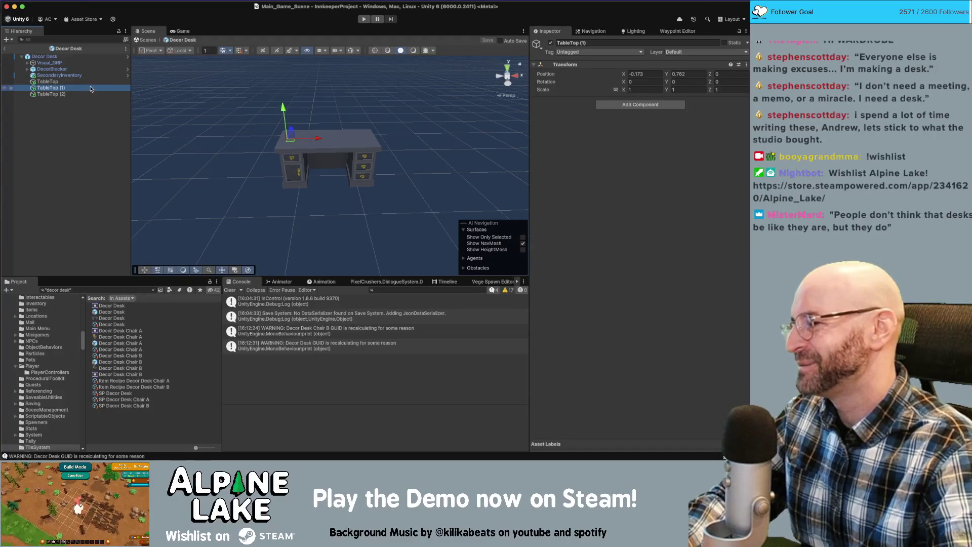
click(58, 106)
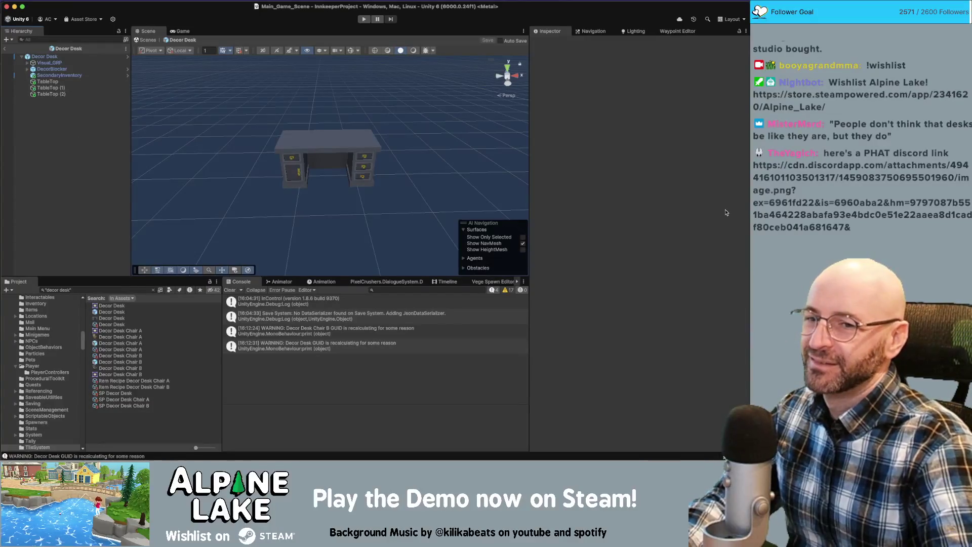
Select both Decor Desk assets and SP Decor Desk together in the Project window
click(724, 458)
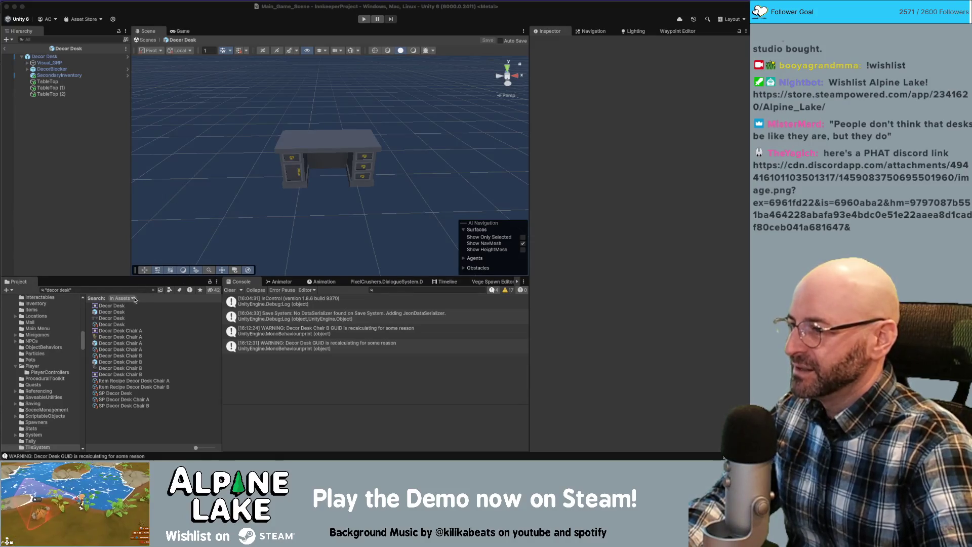
click(152, 312)
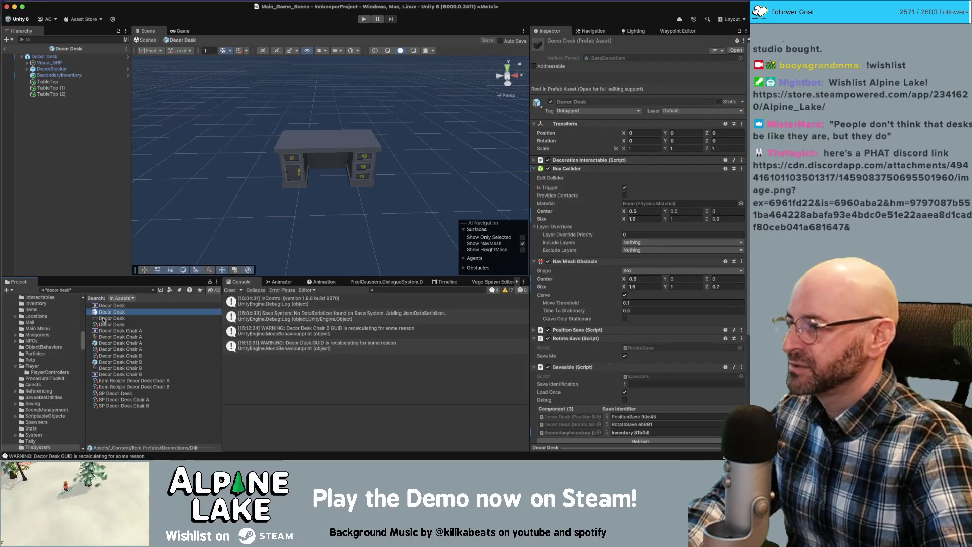
super+click(129, 324)
super+click(130, 393)
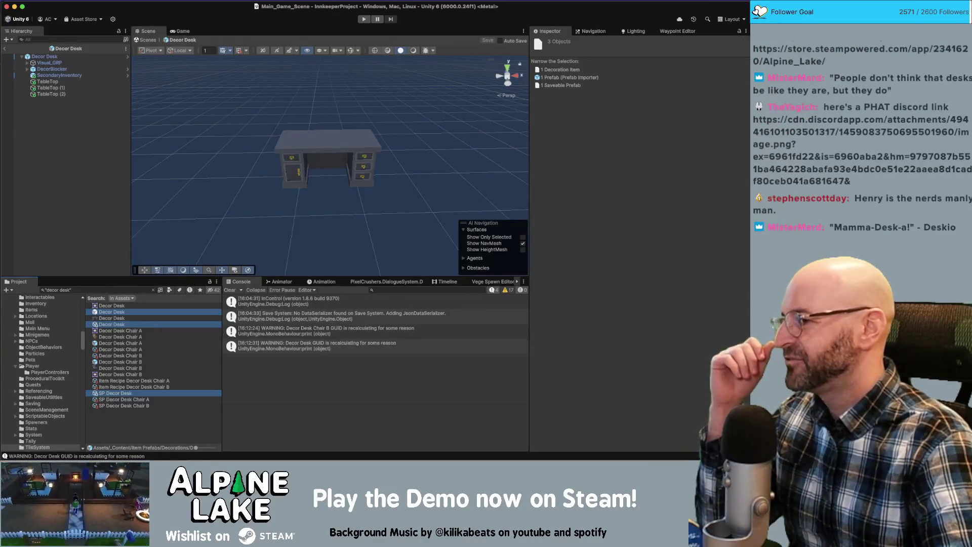
key(super+Tab)
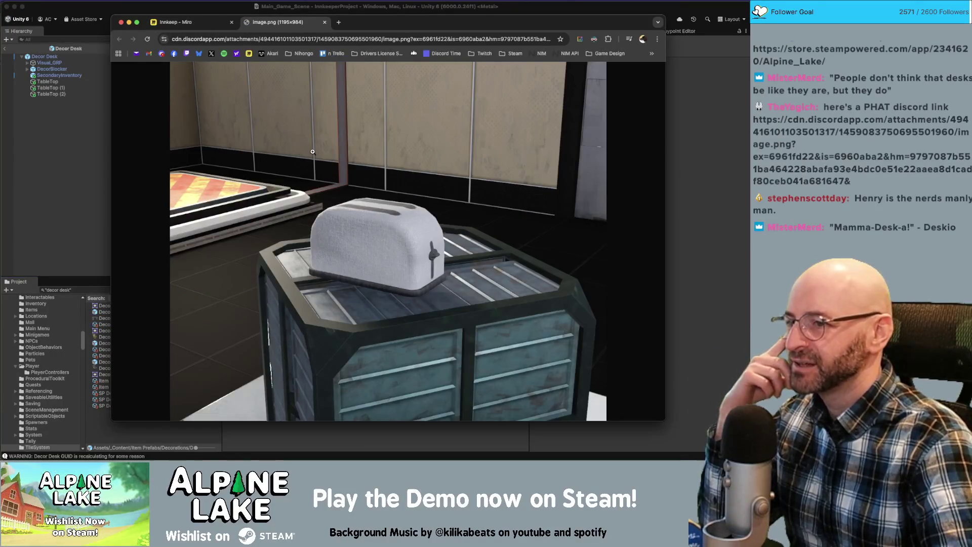
View the toaster image at full size, close its image.png tab, and return to Unity
click(370, 232)
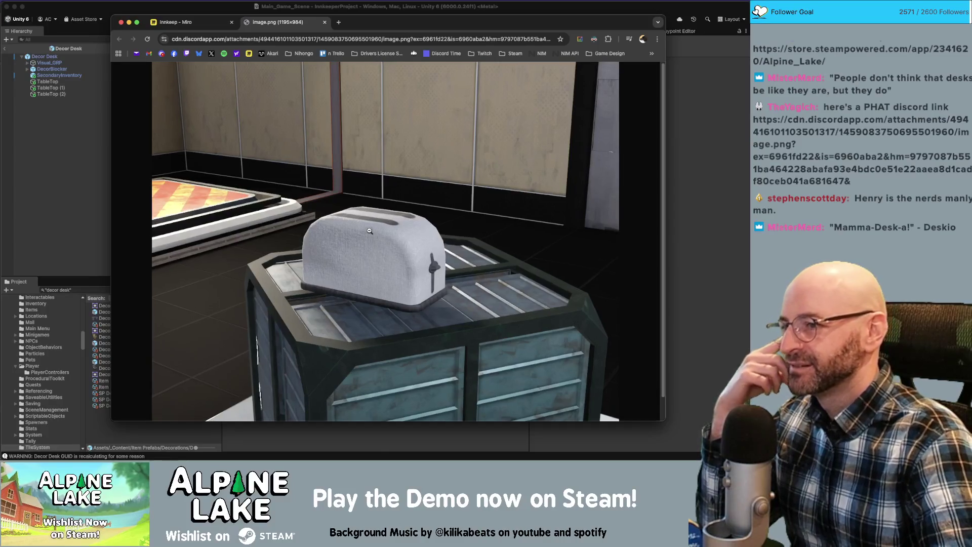
scroll(381, 241, down, 2)
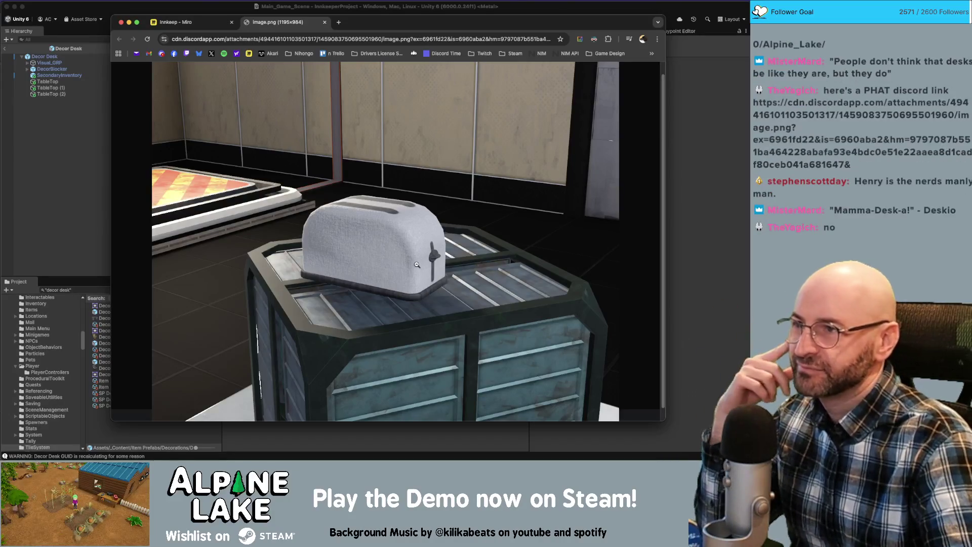
middle_click(274, 24)
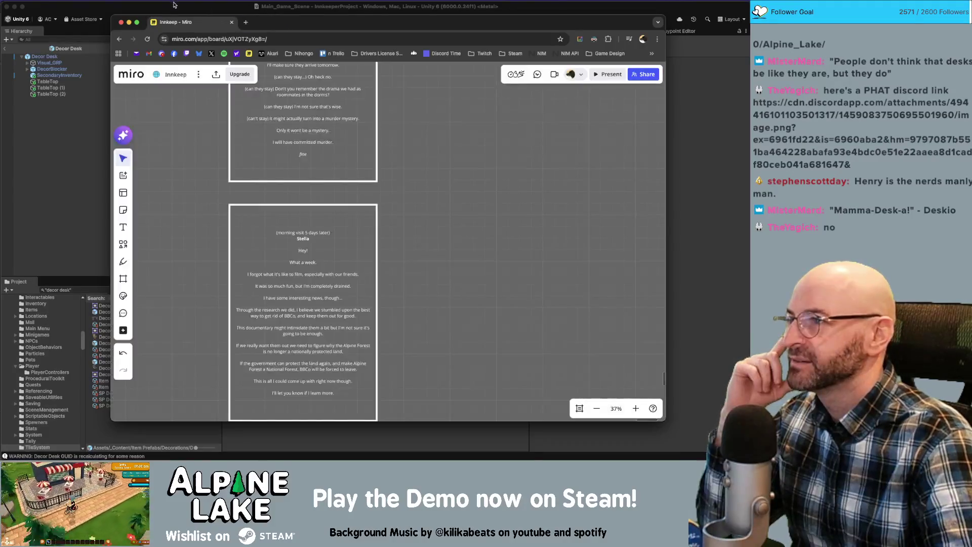
click(174, 5)
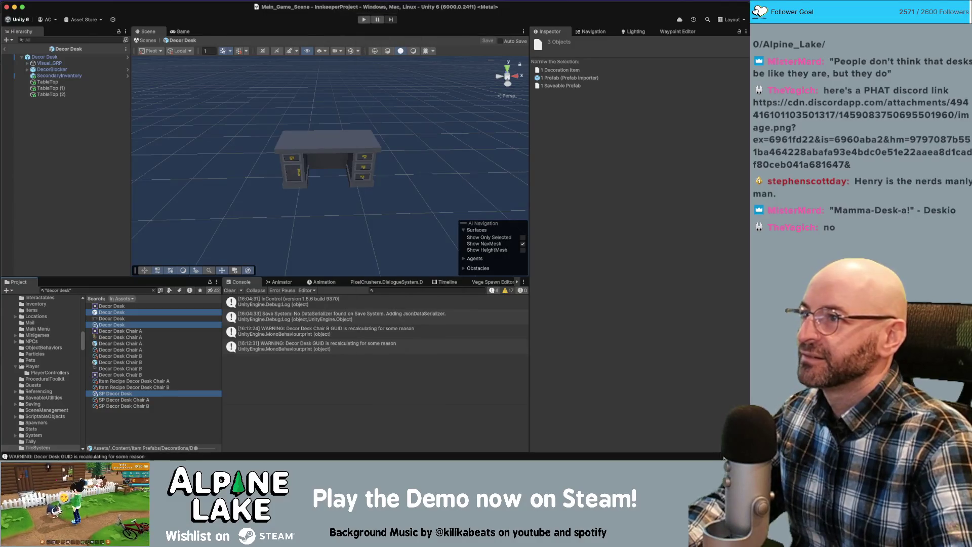
Duplicate the selected desk assets with internal references, replacing 'Desk' with 'Desk C' in their names
click(134, 0)
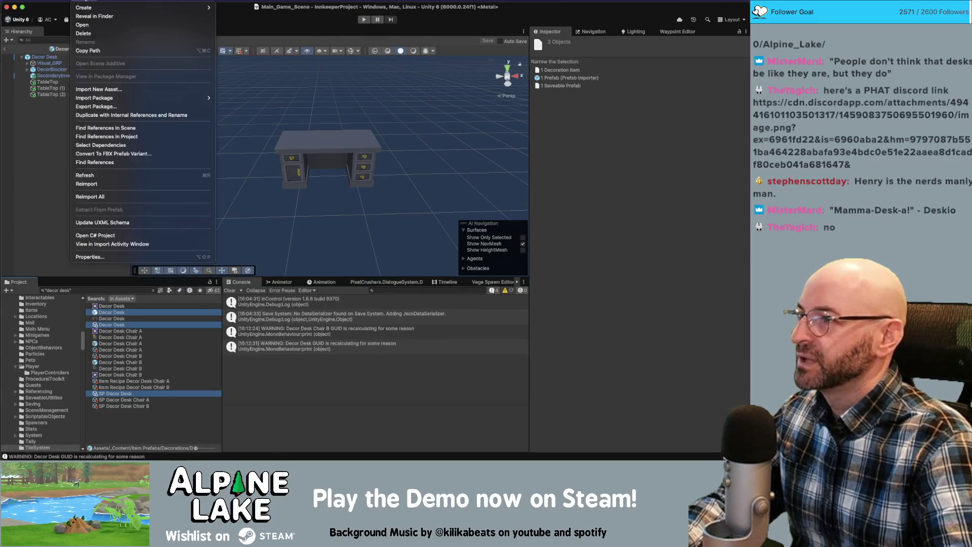
click(112, 115)
click(379, 101)
text(Desk)
key(Tab)
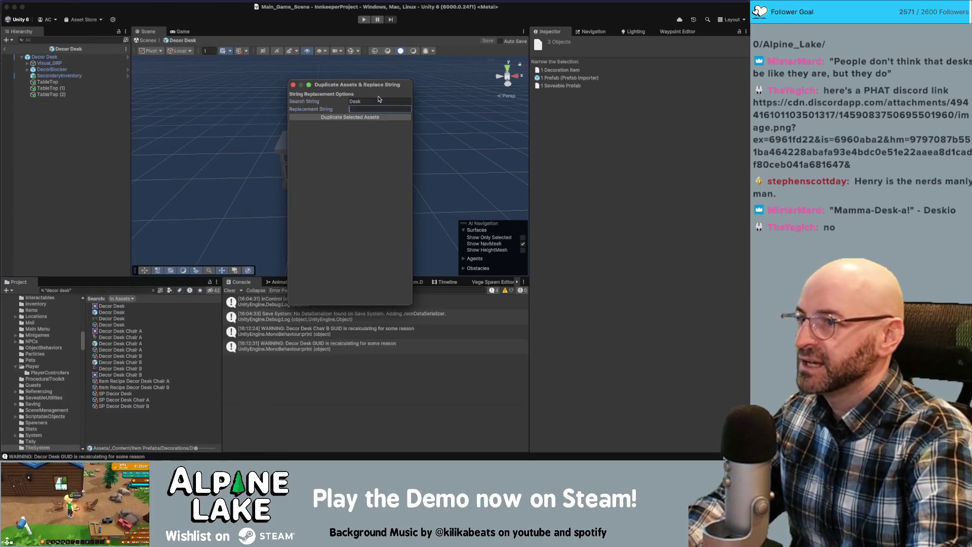
text(Desk B)
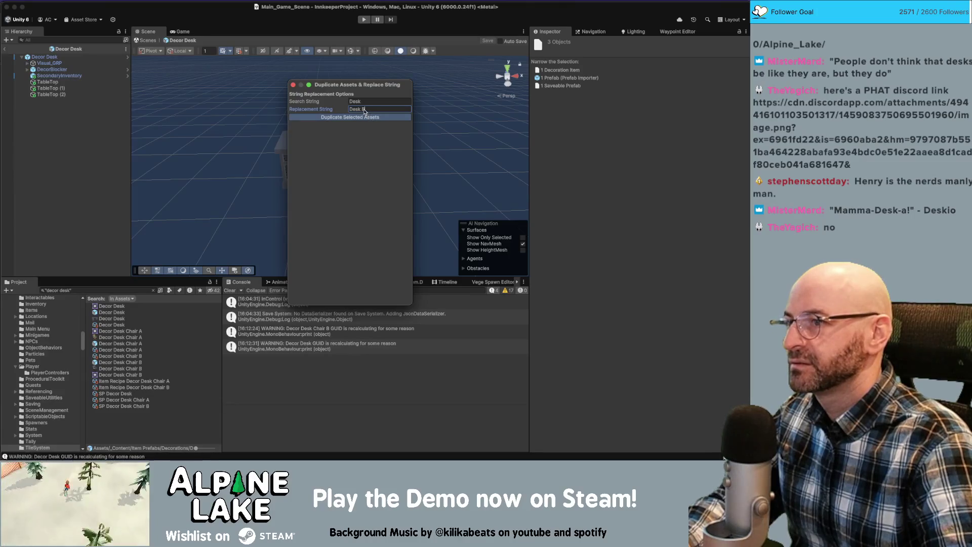
key(BackSpace)
text(C)
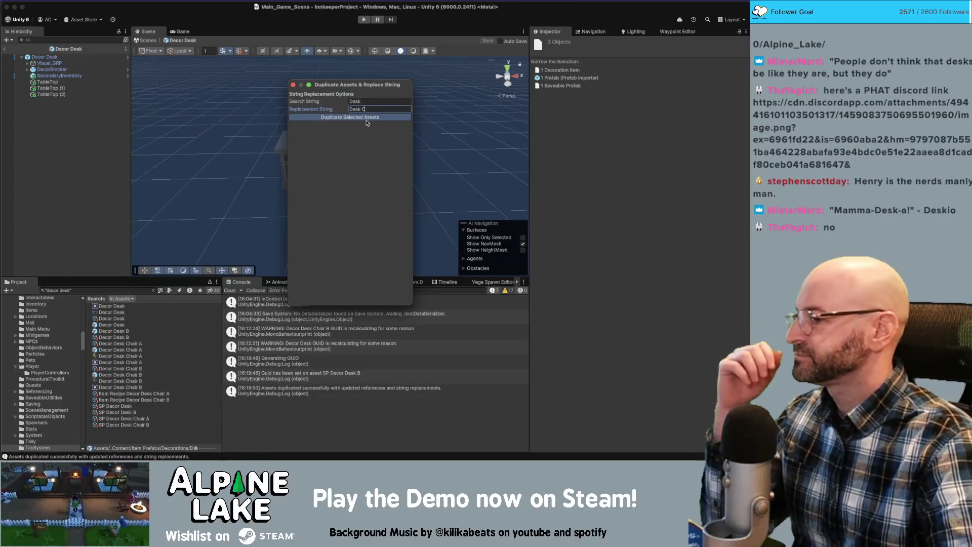
click(368, 122)
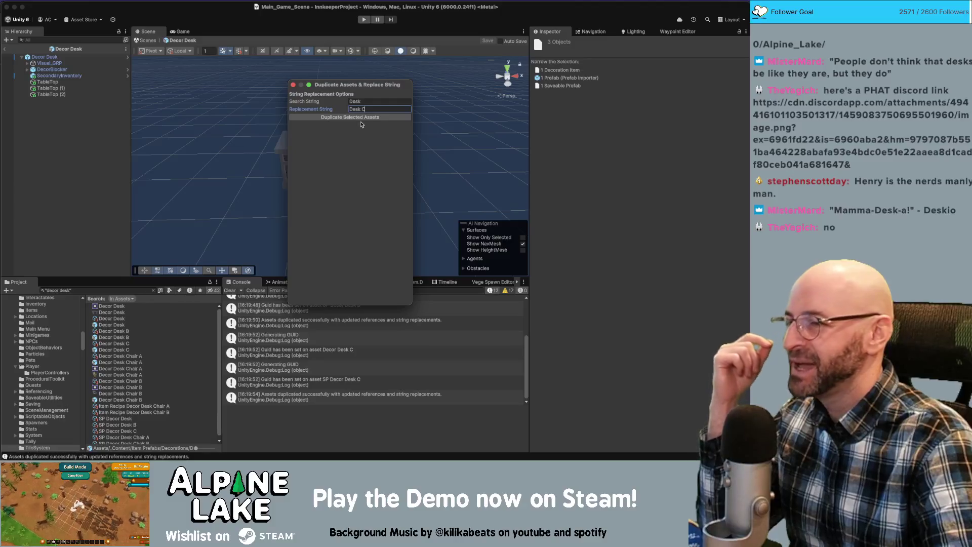
click(293, 86)
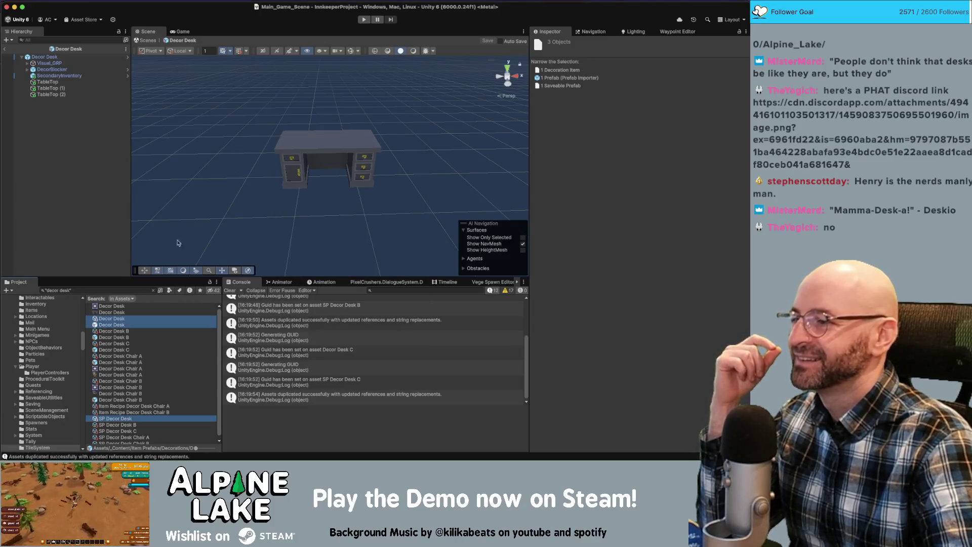
Rename the original Decor Desk item and prefab to Decor Desk A
click(73, 291)
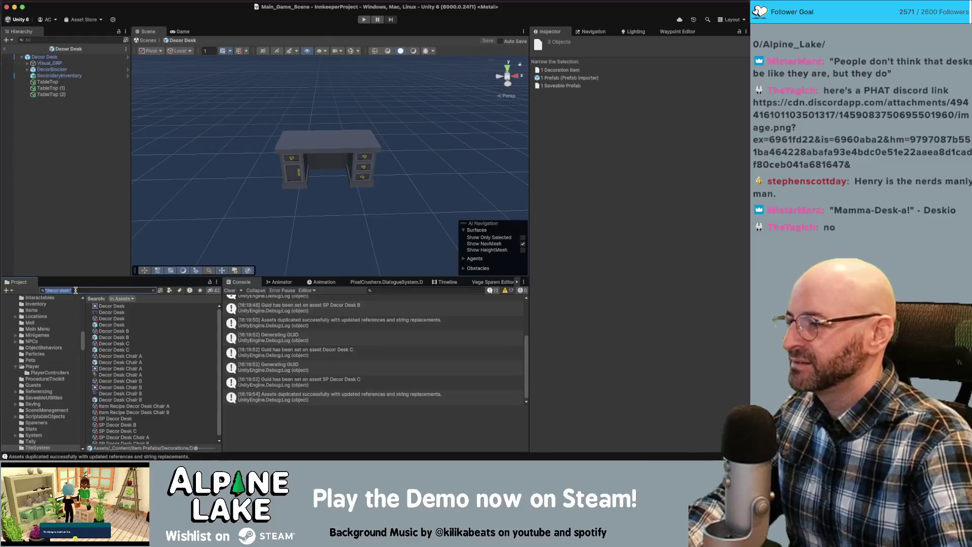
click(73, 290)
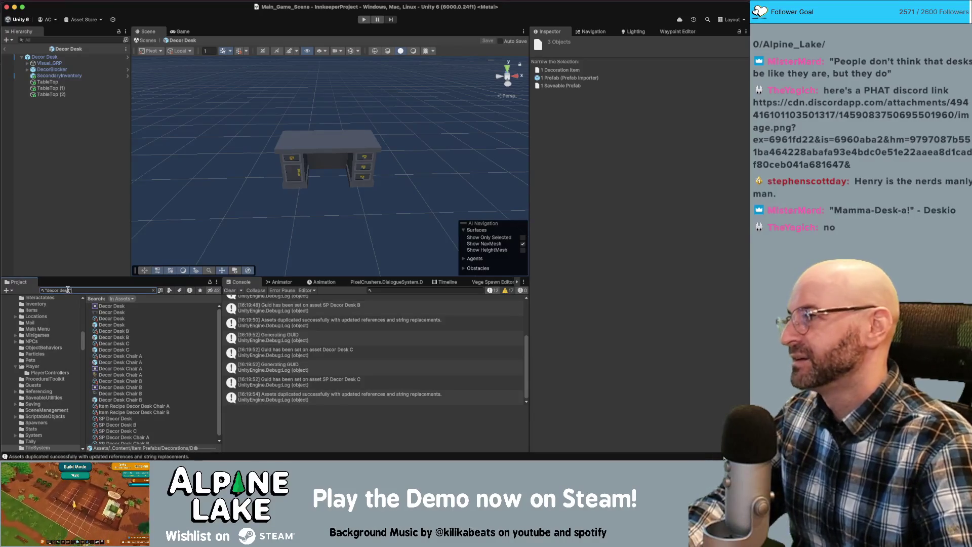
triple_click(70, 290)
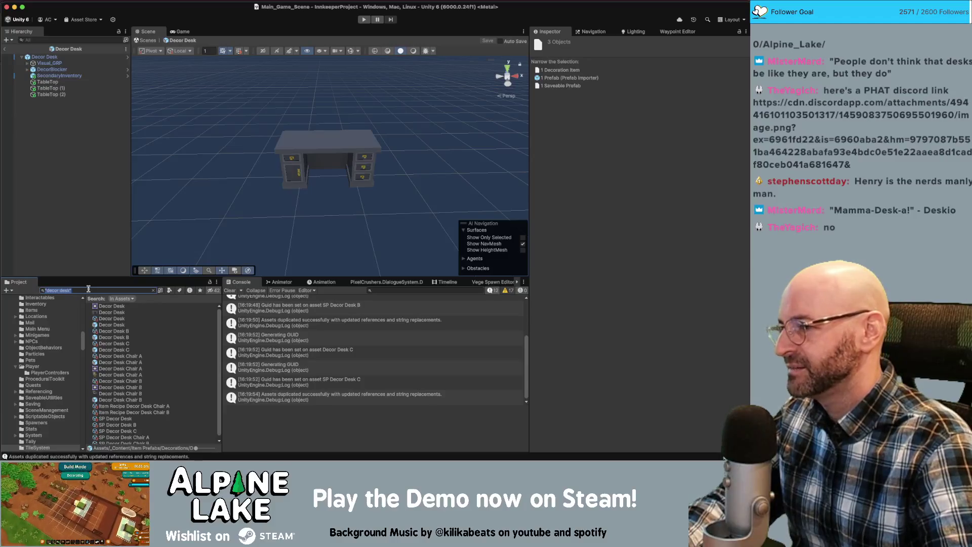
click(122, 319)
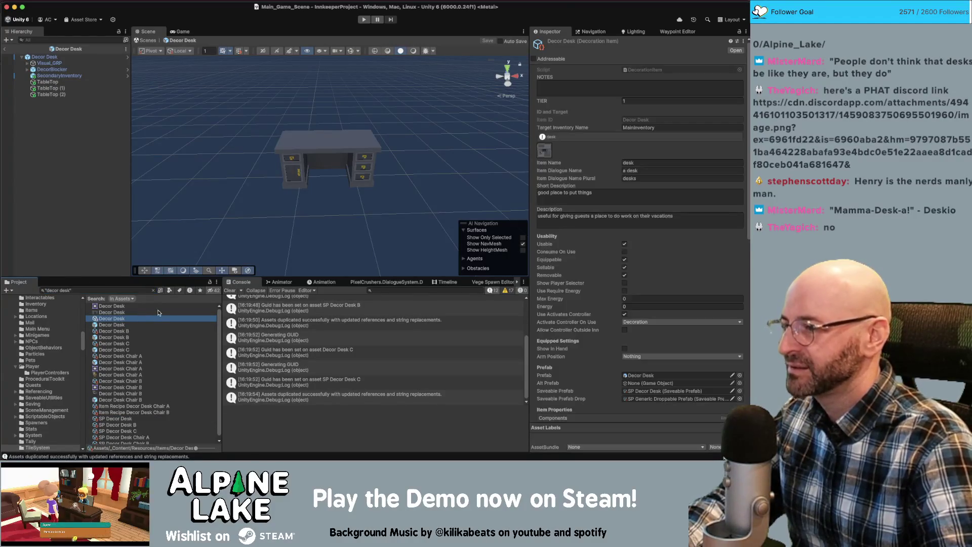
key(Return)
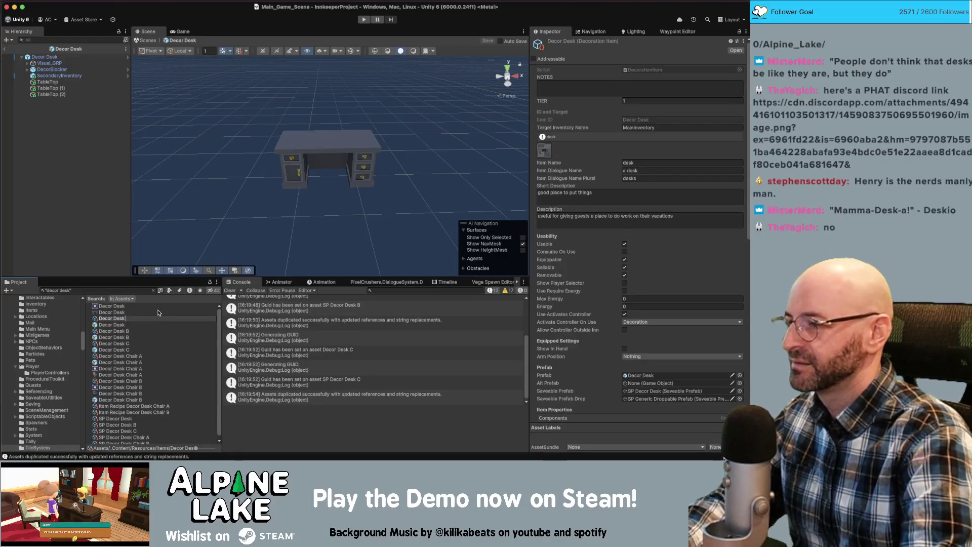
text(A)
key(Return)
key(Up)
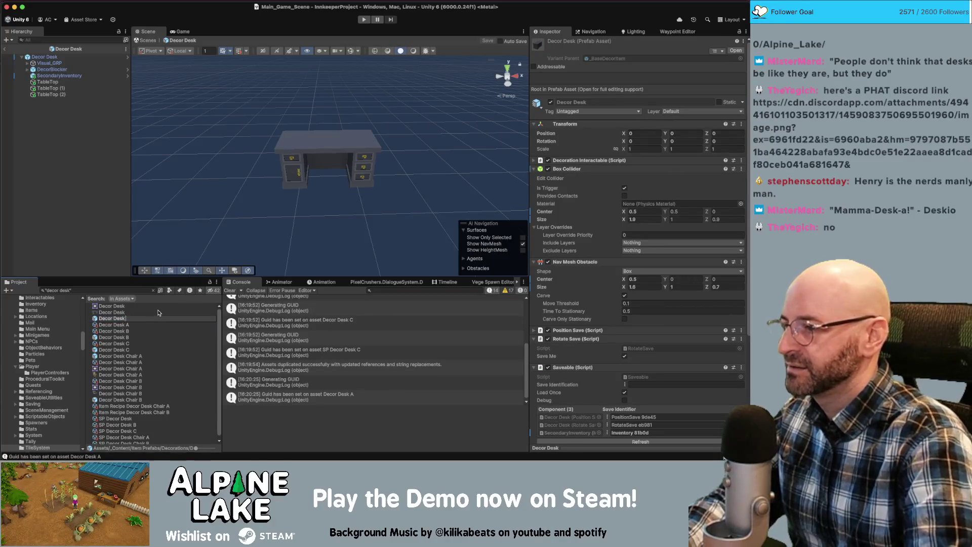
text(A)
key(Return)
Rename the SP Decor Desk saveable prefab to SP Decor Desk A
click(120, 418)
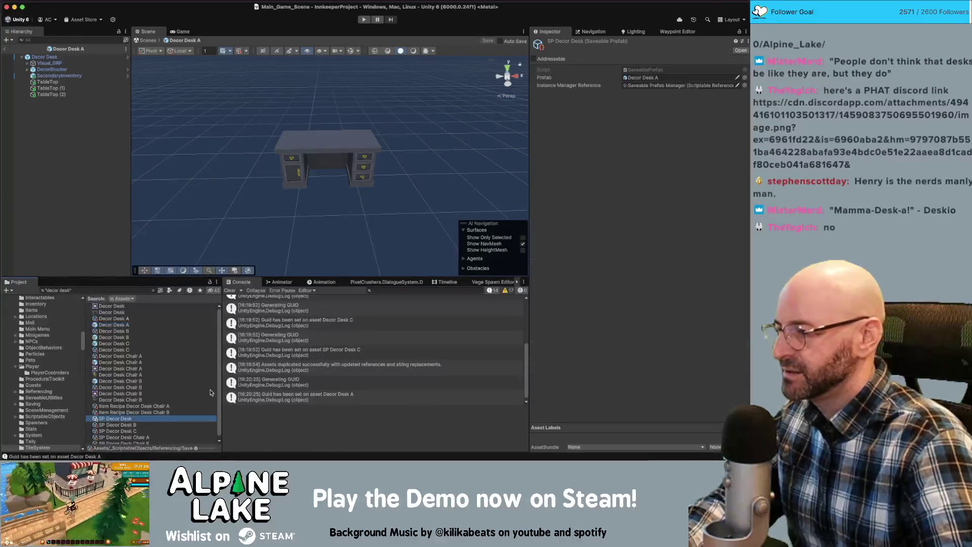
scroll(193, 400, down, 1)
key(super+space)
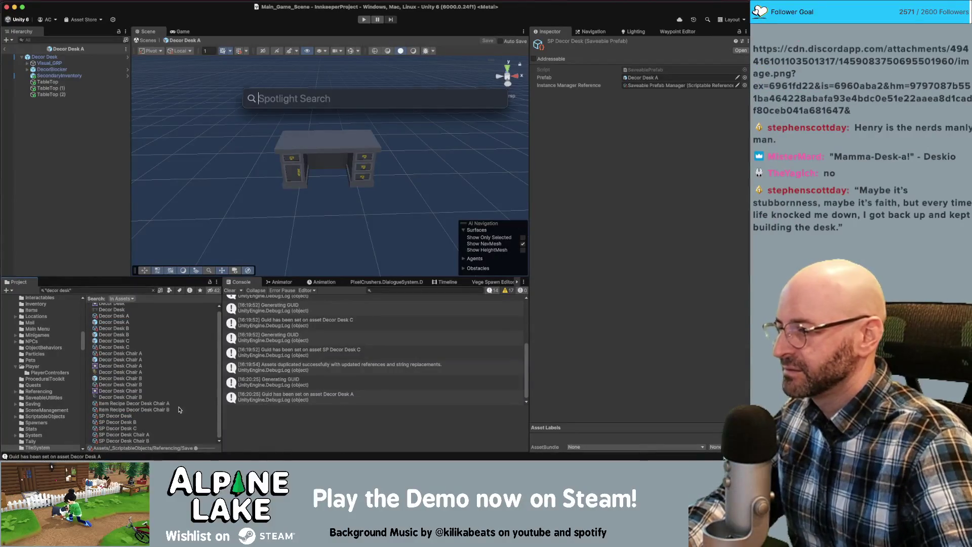
key(Escape)
click(156, 416)
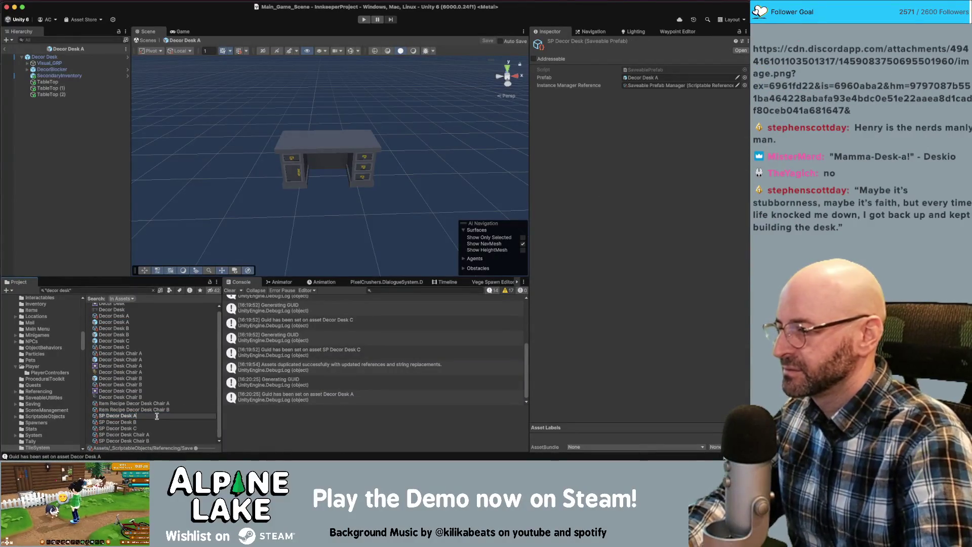
key(Return)
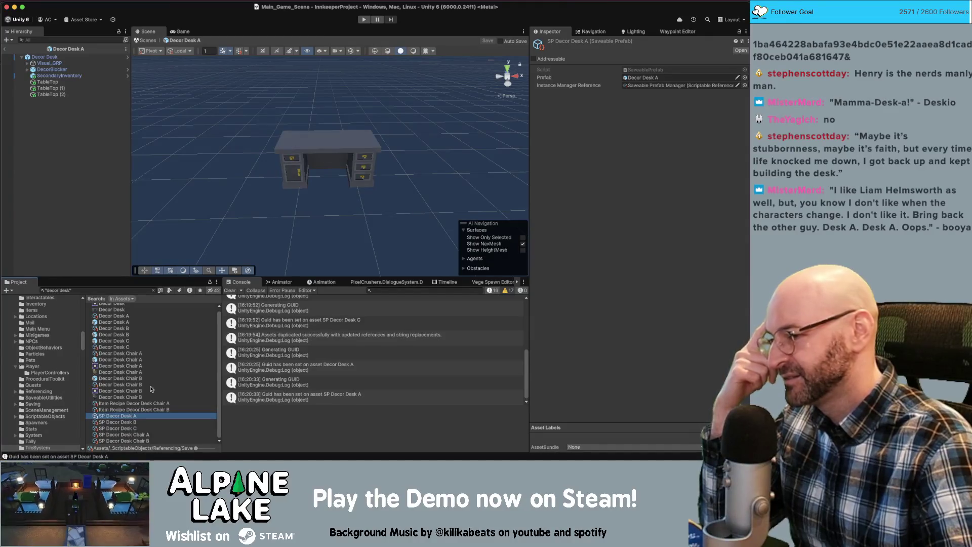
Open the Decor Desk B prefab for editing
scroll(136, 328, up, 1)
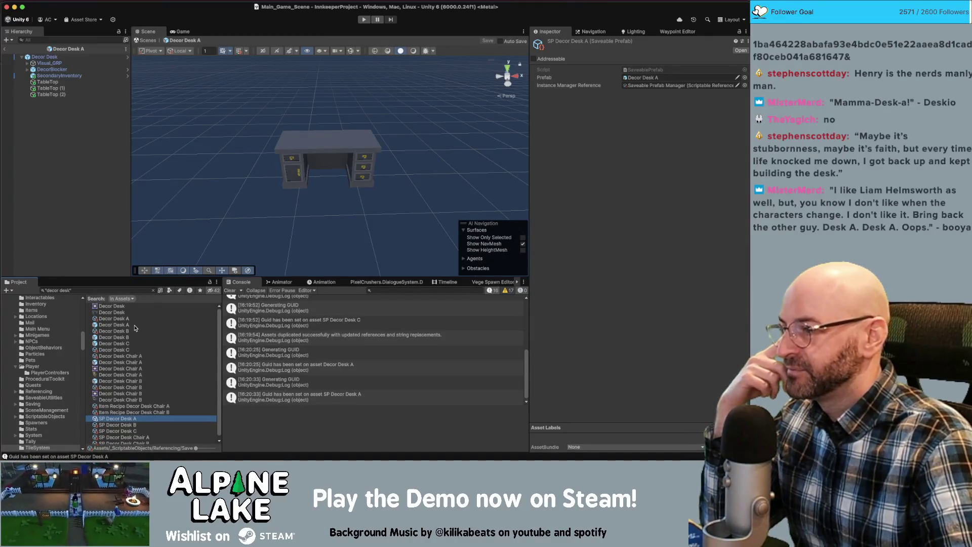
click(136, 319)
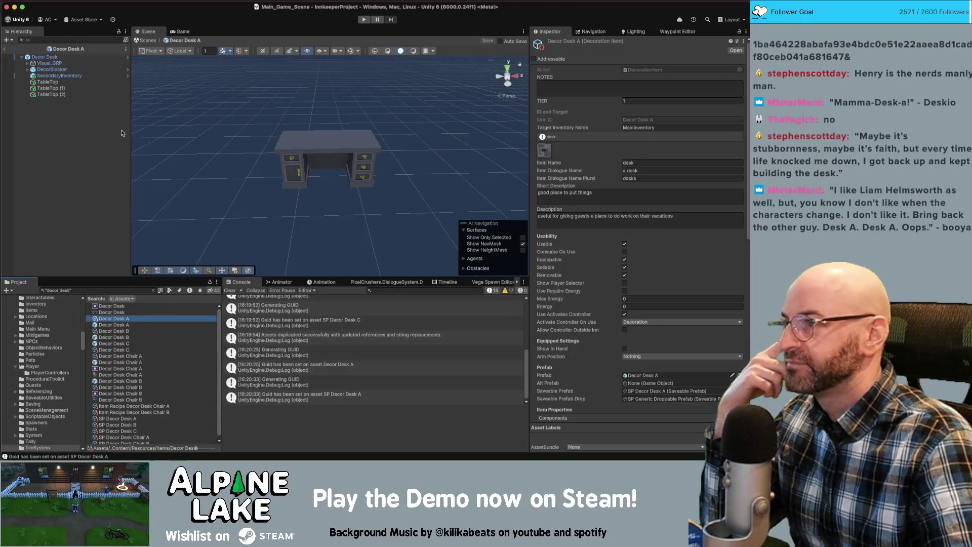
click(125, 338)
double_click(125, 339)
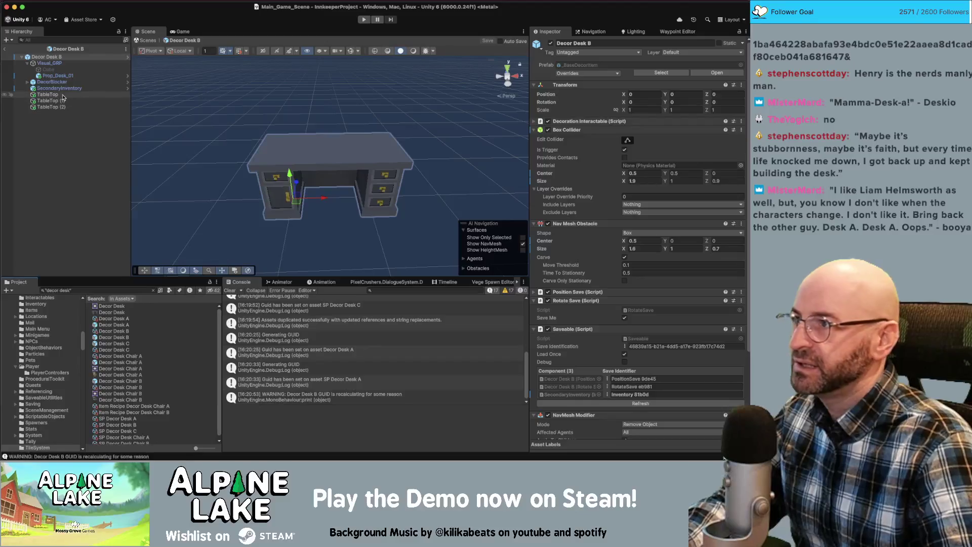
Search 'desk geo' and add the antique_desk_GEO mesh into the Decor Desk B prefab
click(67, 76)
click(127, 290)
text(desk geo)
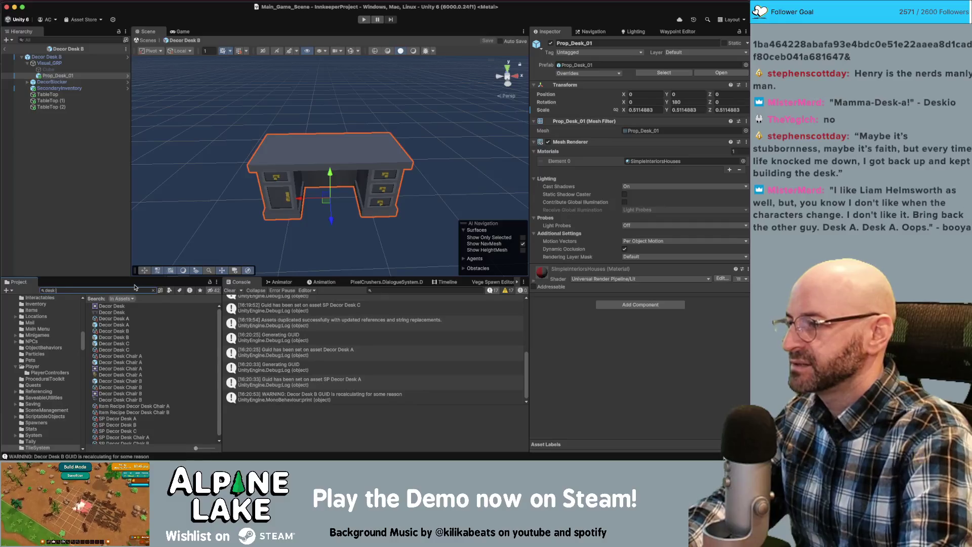
mouse_move(119, 306)
mouse_down()
mouse_move(101, 100)
mouse_move(75, 79)
mouse_move(85, 71)
mouse_move(60, 65)
mouse_move(248, 108)
mouse_up()
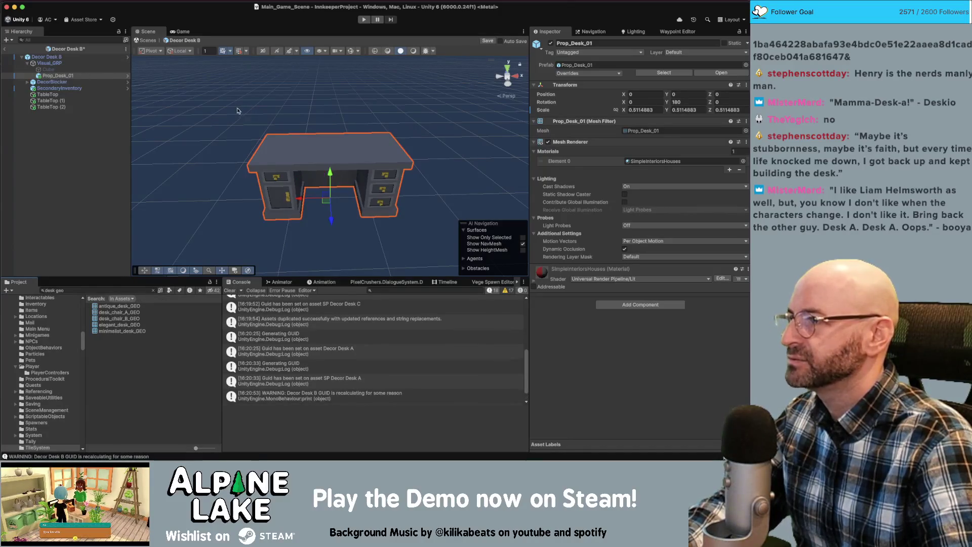
click(77, 76)
click(114, 265)
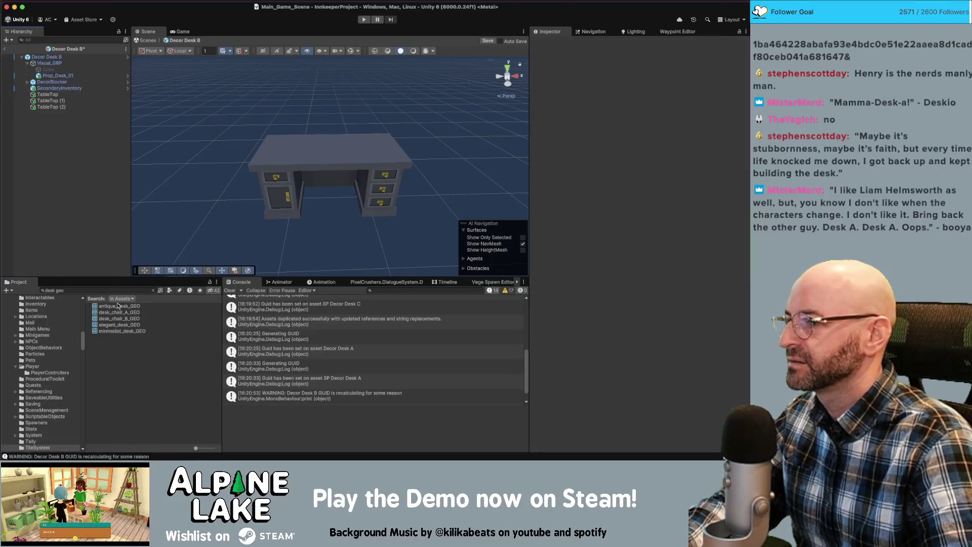
drag(82, 245, 82, 246)
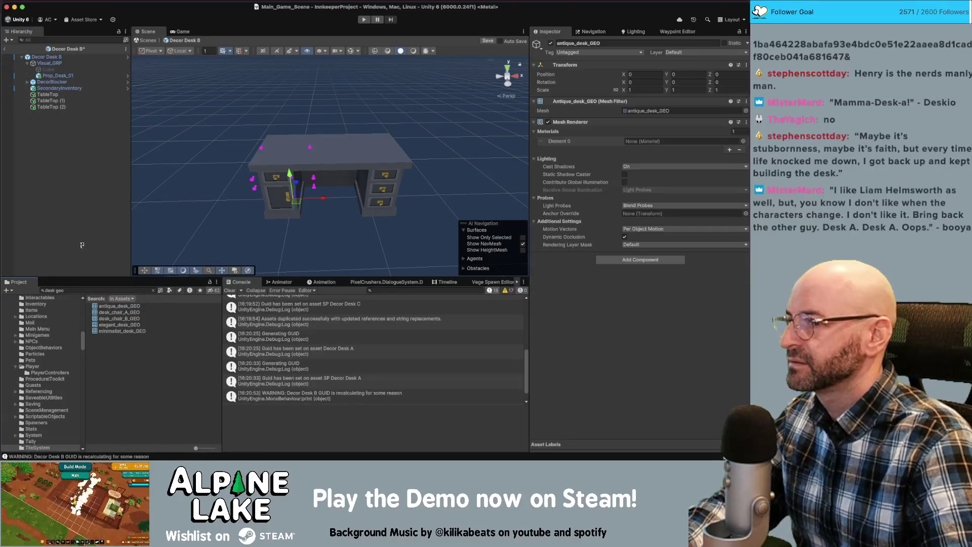
Move antique_desk_GEO under Visual_GRP and delete the old Prop_Desk_01 model
drag(394, 136, 392, 143)
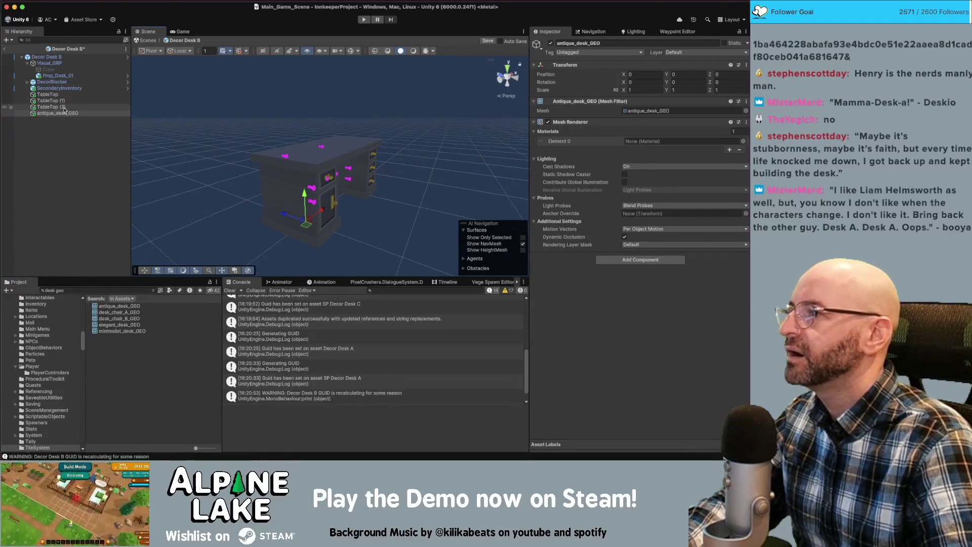
click(56, 57)
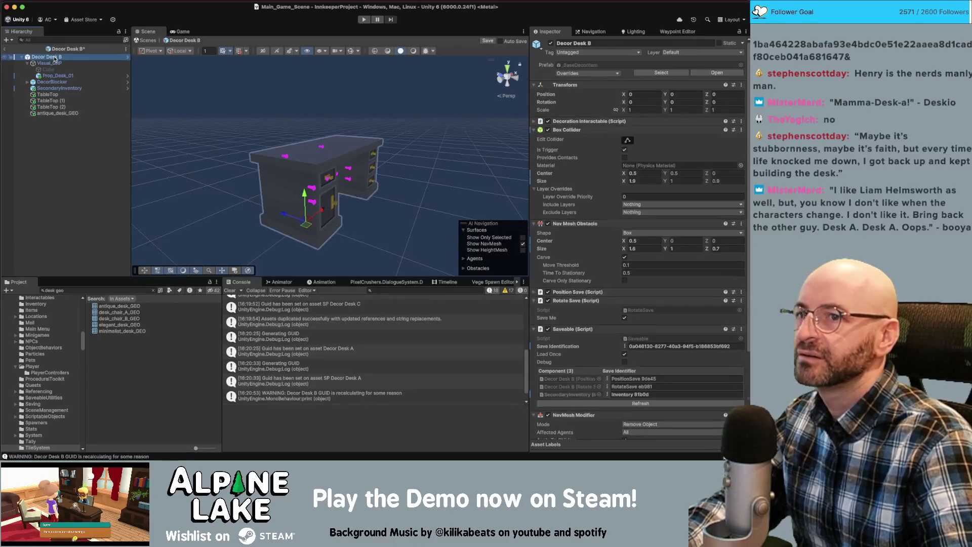
click(60, 114)
key(f)
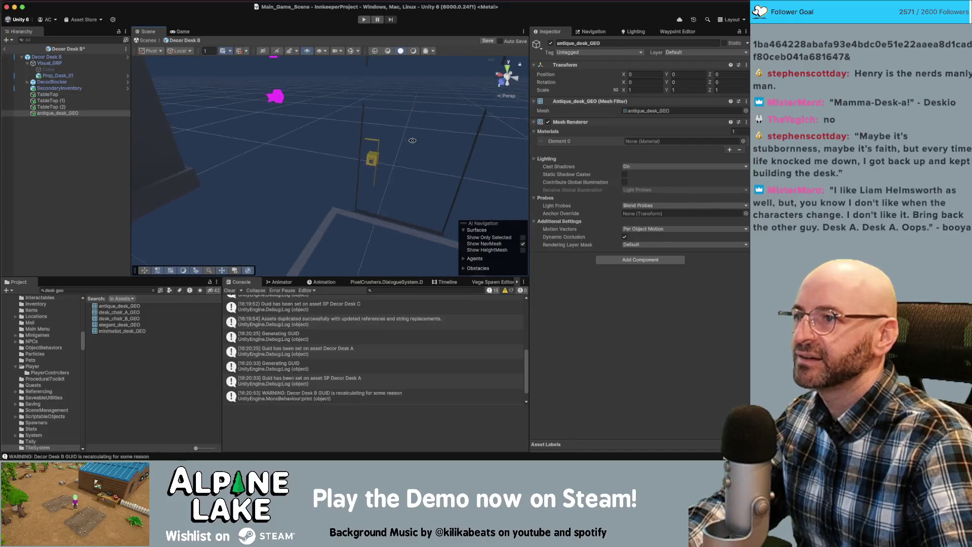
scroll(278, 135, down, 10)
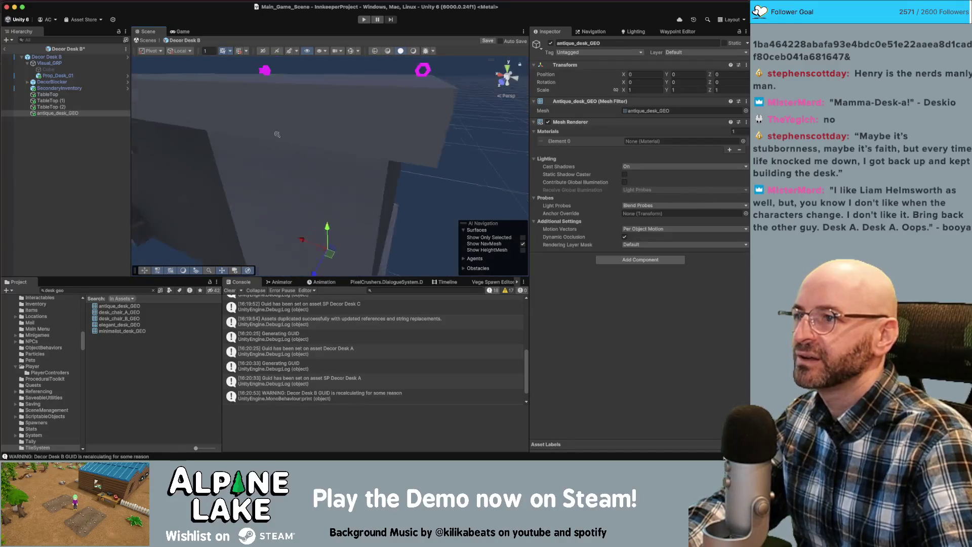
scroll(278, 135, up, 5)
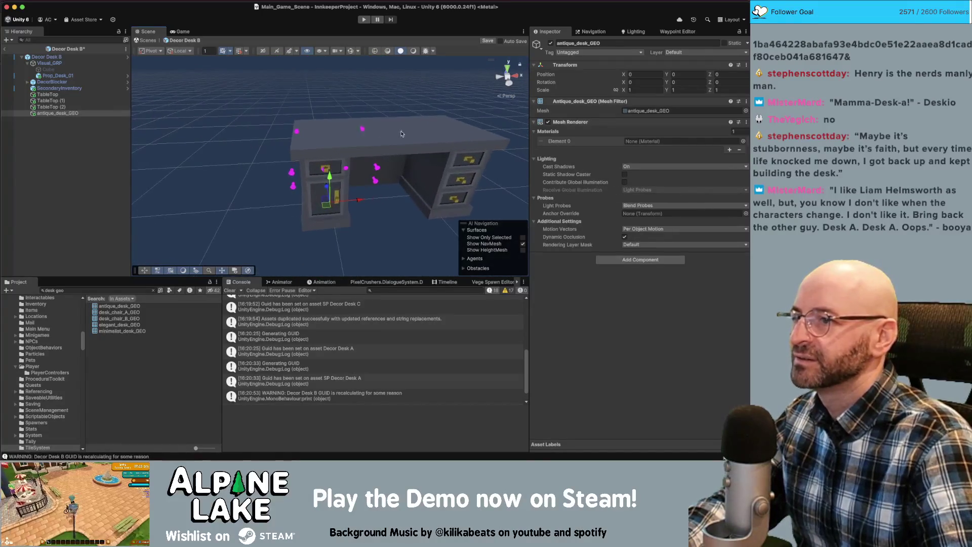
drag(56, 113, 51, 65)
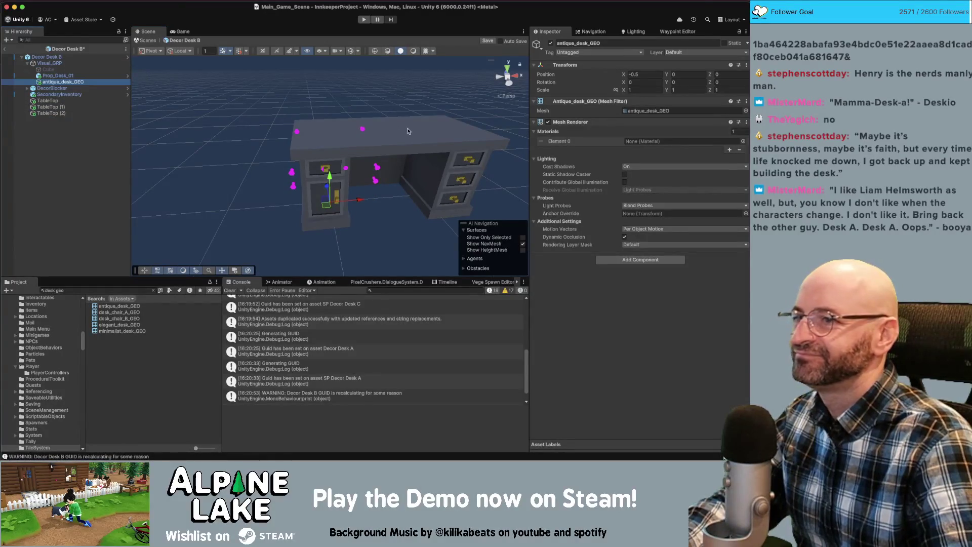
click(431, 143)
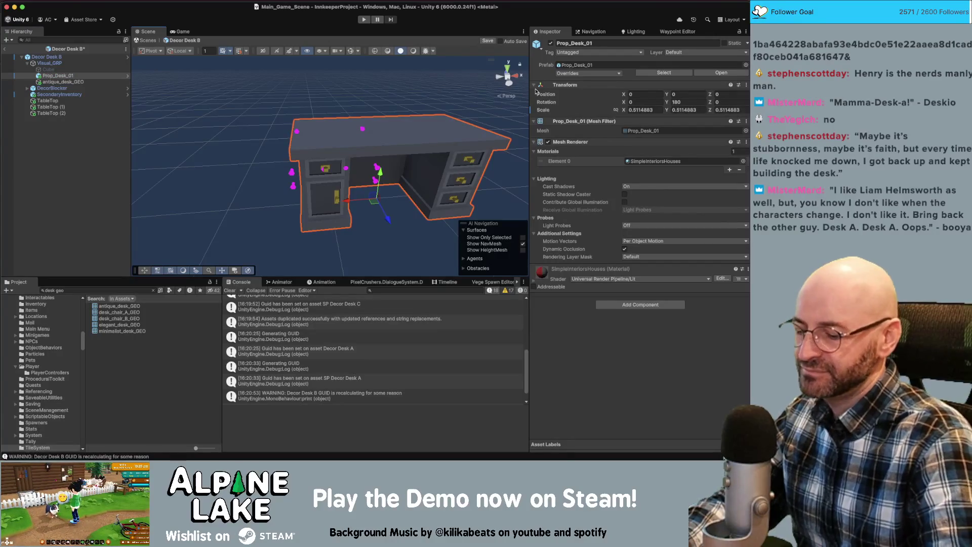
key(Delete)
click(87, 76)
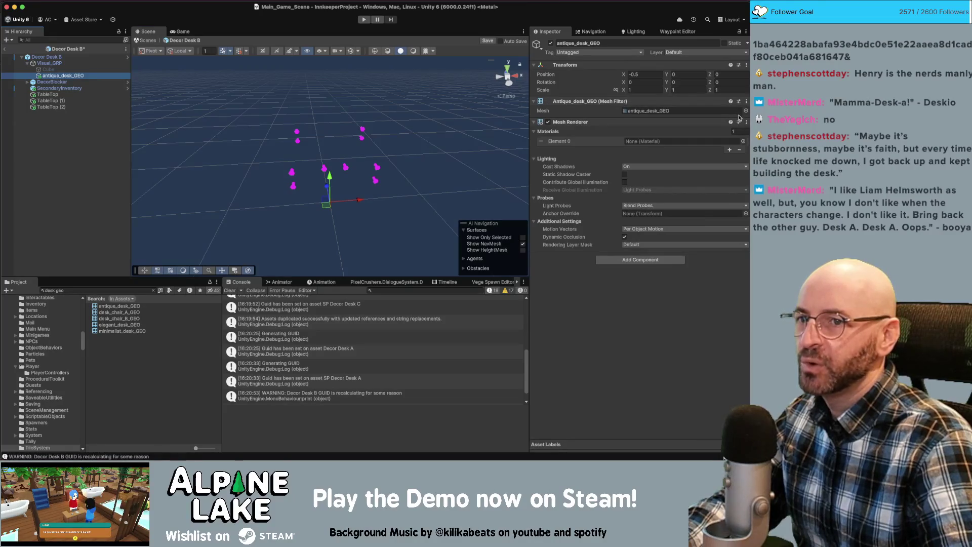
Give the antique desk two material slots, using Color Atlas Metal and Matte Mat
click(735, 131)
text(2)
key(Return)
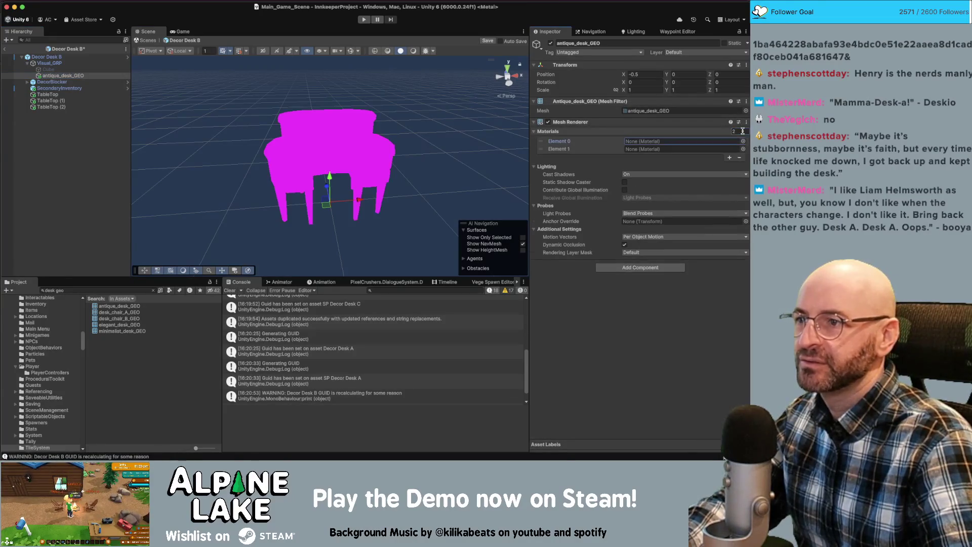
click(743, 141)
text(matte mat)
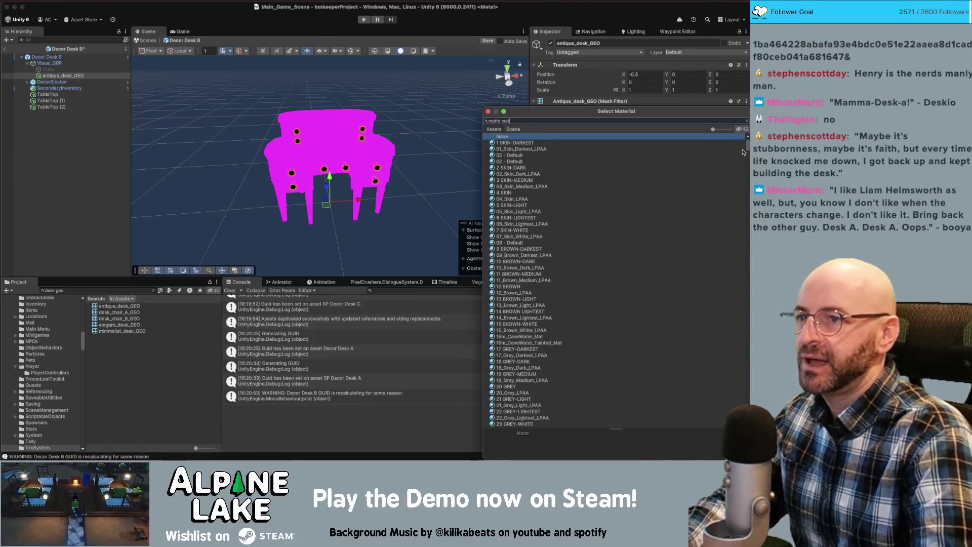
key(Return)
mouse_move(447, 116)
mouse_down()
mouse_move(480, 137)
mouse_move(445, 164)
mouse_up()
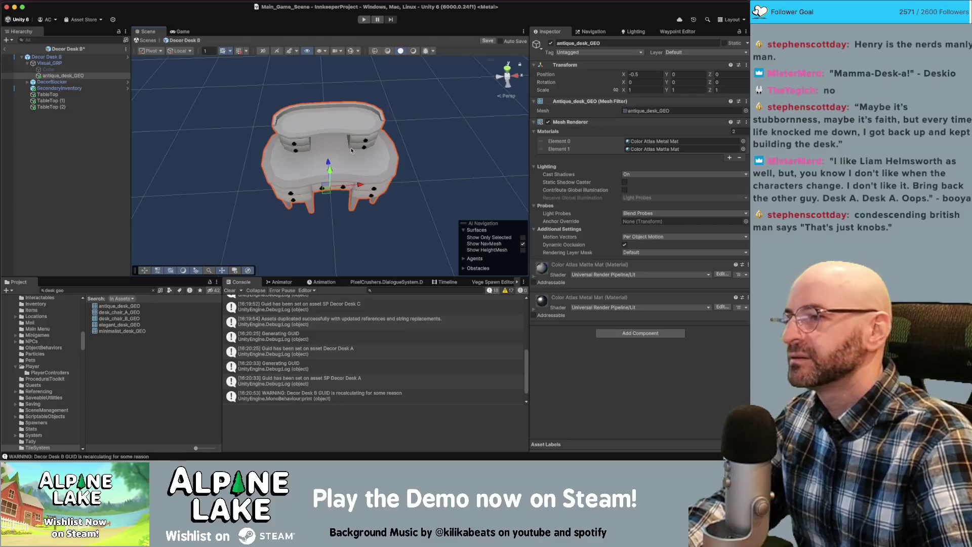
Deselect everything and save the Decor Desk B prefab
click(99, 137)
key(super+s)
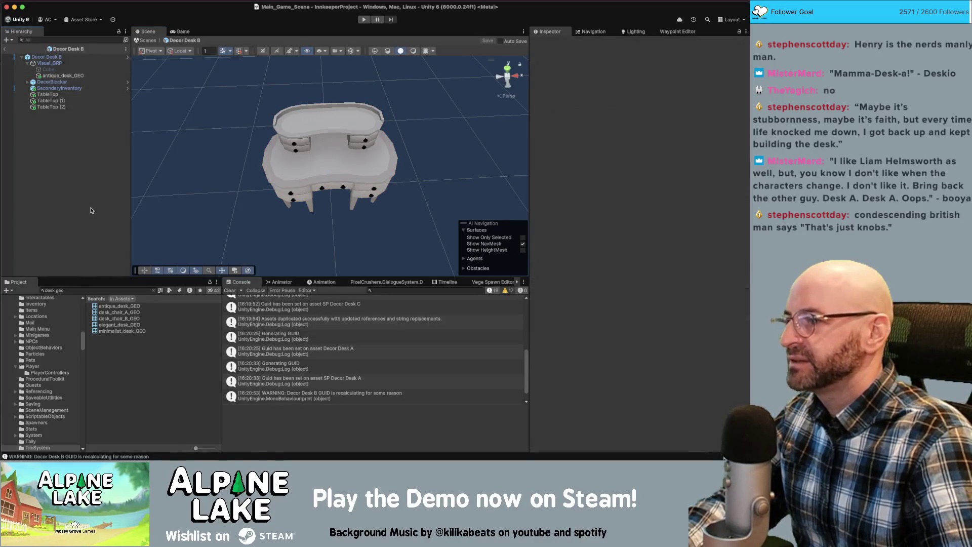
click(121, 290)
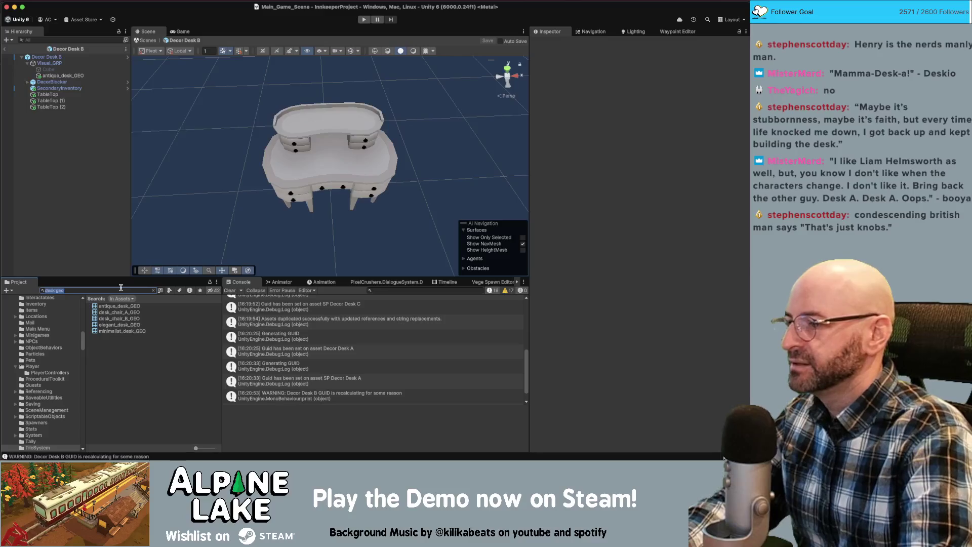
Search the Project for the Decor Desk C prefab and open it
text(des)
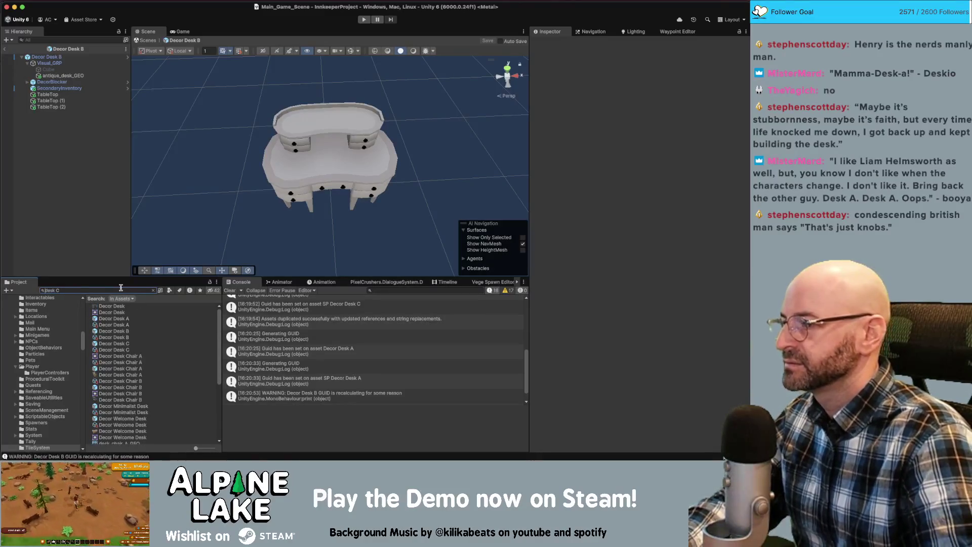
text( dec)
key(End)
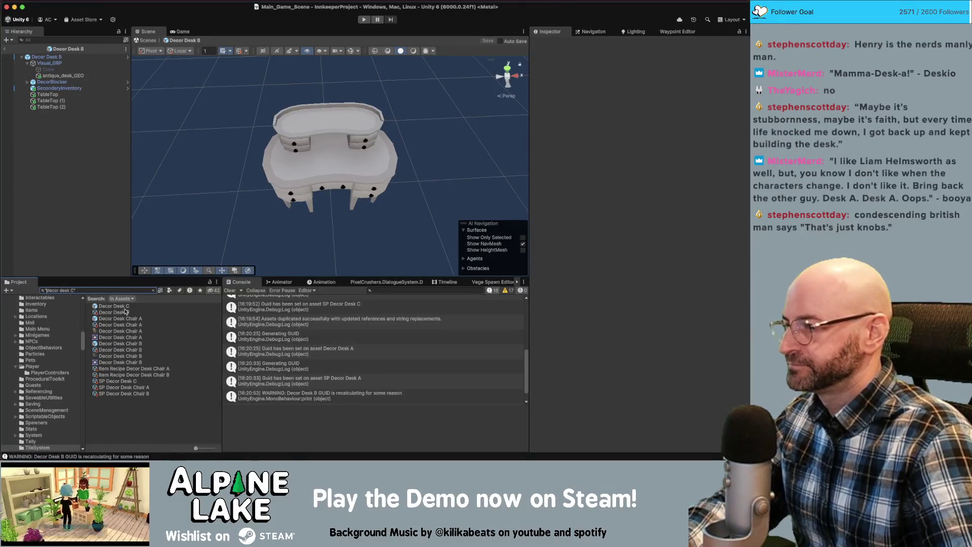
double_click(125, 312)
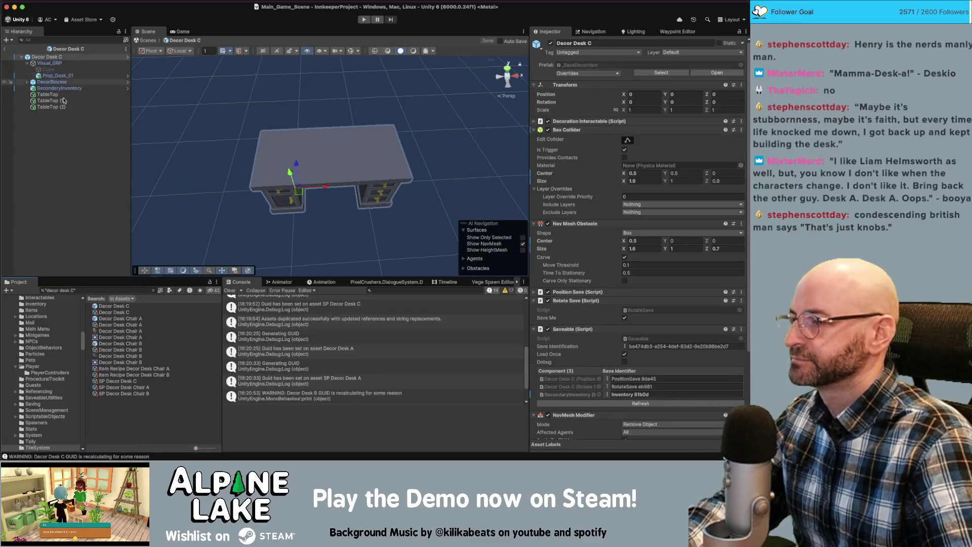
Select and delete Decor Desk C's Prop_Desk_01 desk model
click(89, 289)
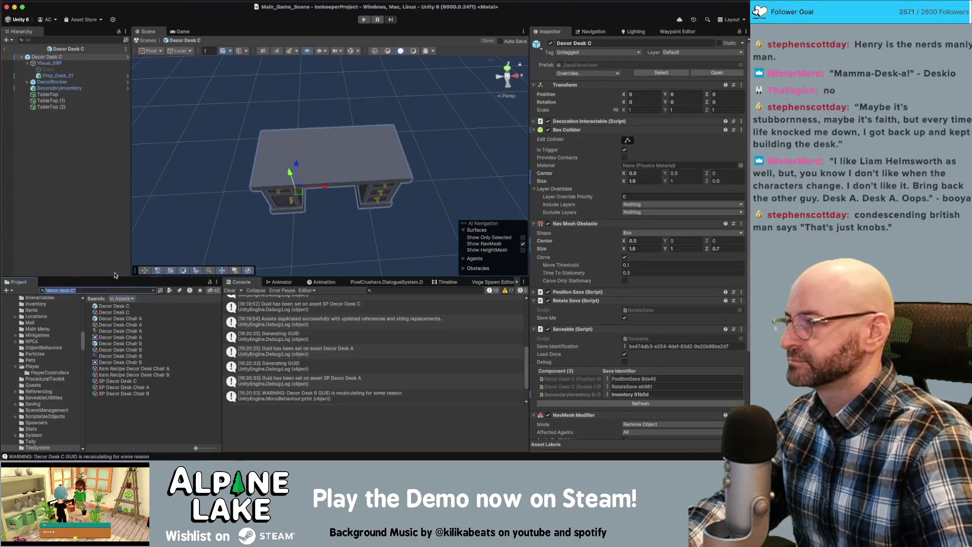
click(56, 82)
click(64, 76)
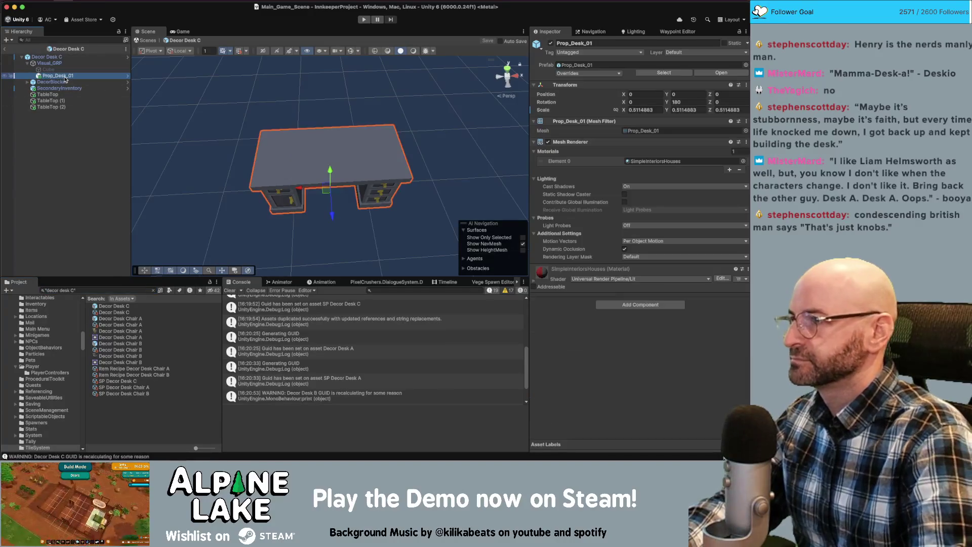
key(Delete)
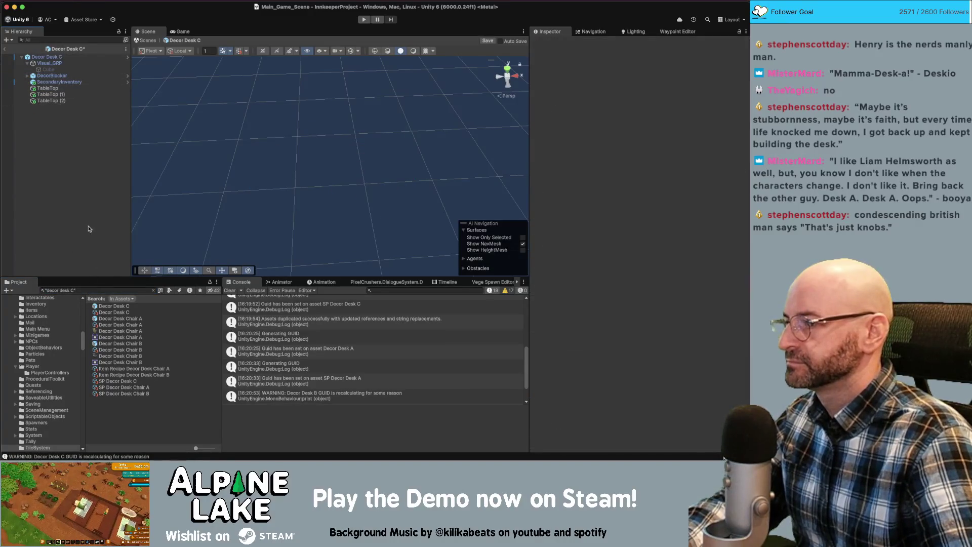
Add a Cube to Decor Desk C and remove its Box Collider
right_click(89, 227)
right_click(69, 157)
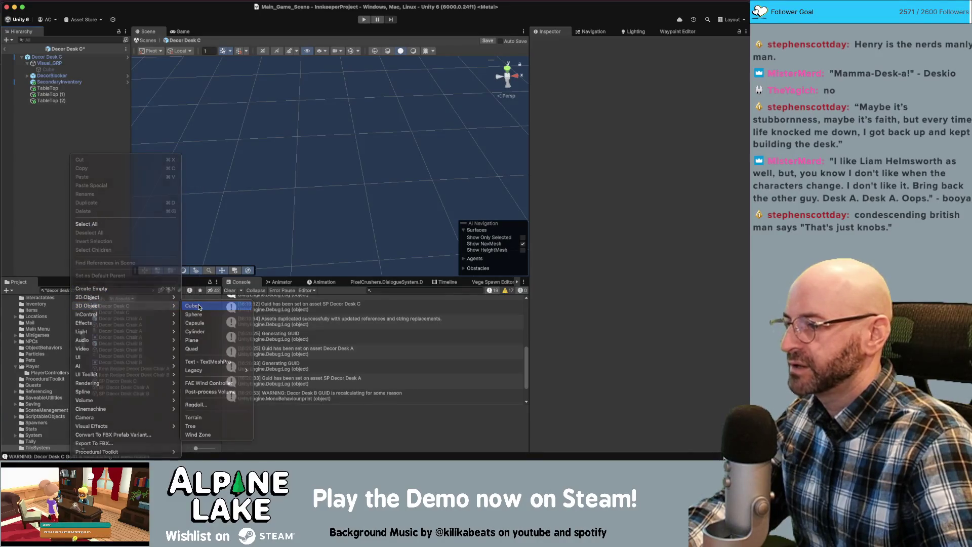
click(168, 249)
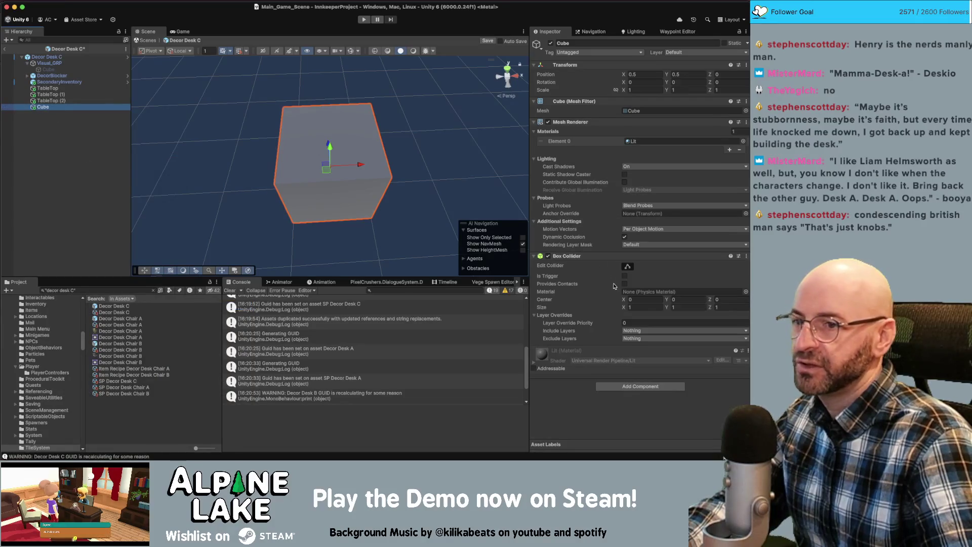
right_click(600, 256)
click(628, 274)
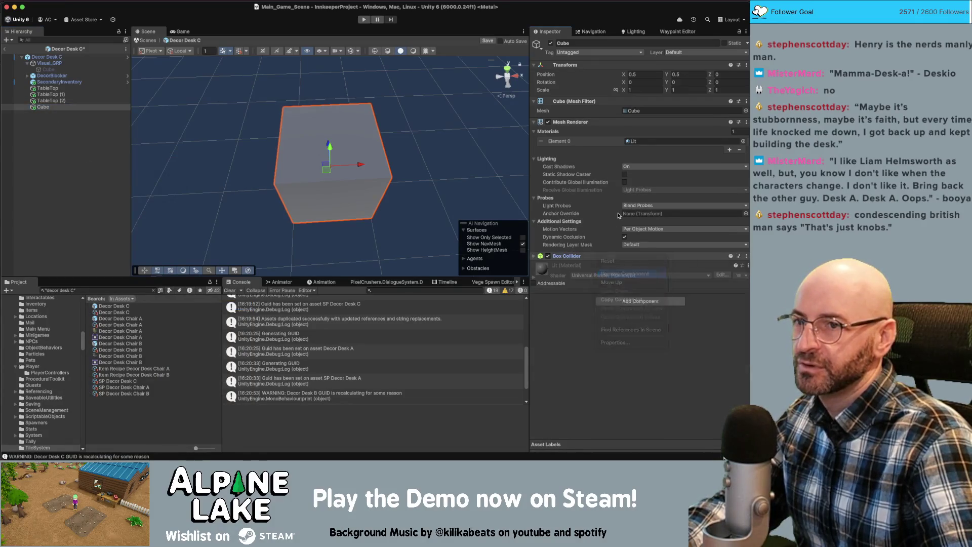
Set the Cube's mesh to minimalist_desk_GEO after previewing elegant_desk_GEO
click(746, 110)
text(desk geo)
key(Down)
key(Down)
key(Down)
key(Down)
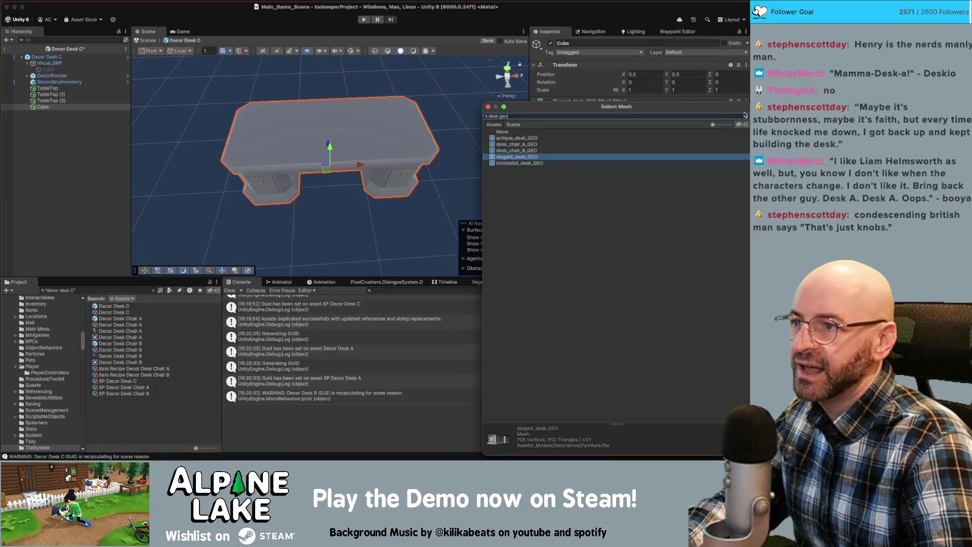
key(Down)
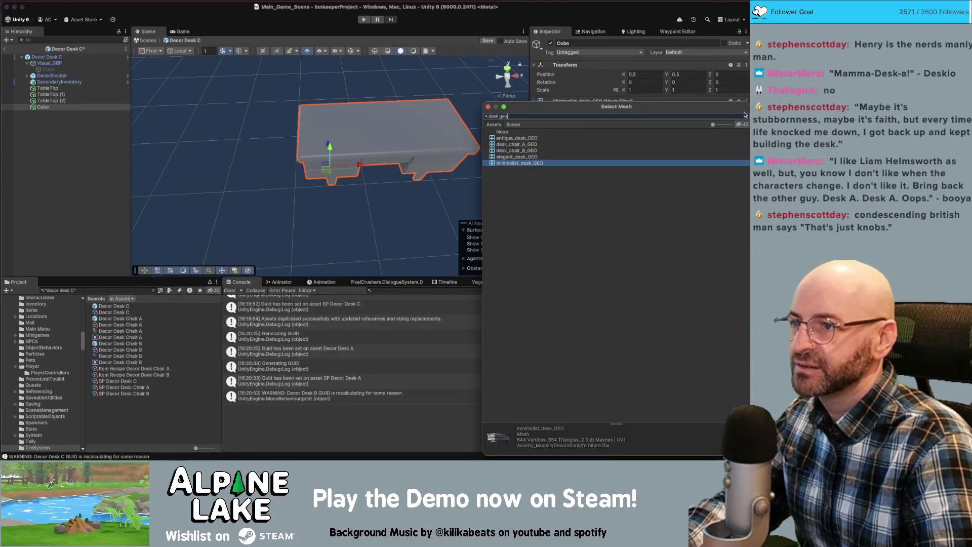
key(Up)
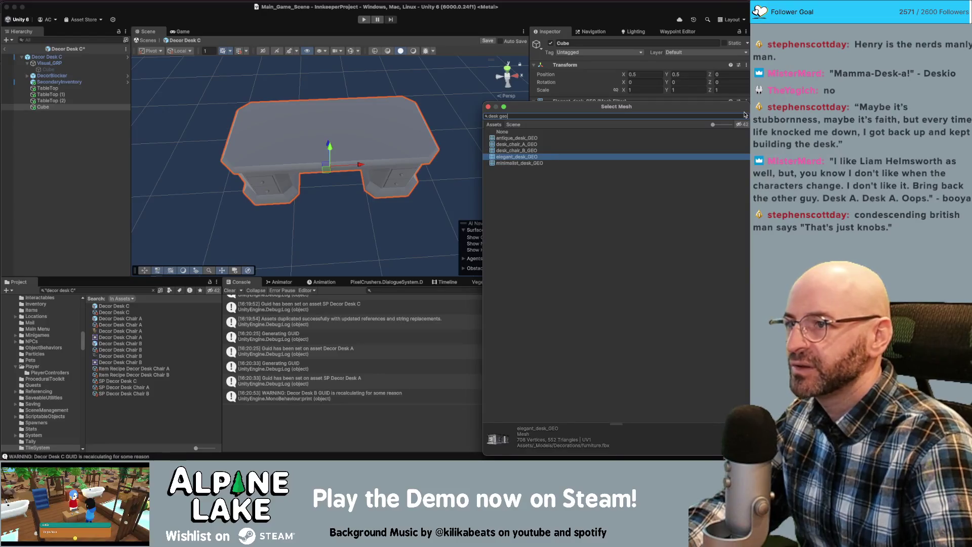
key(Down)
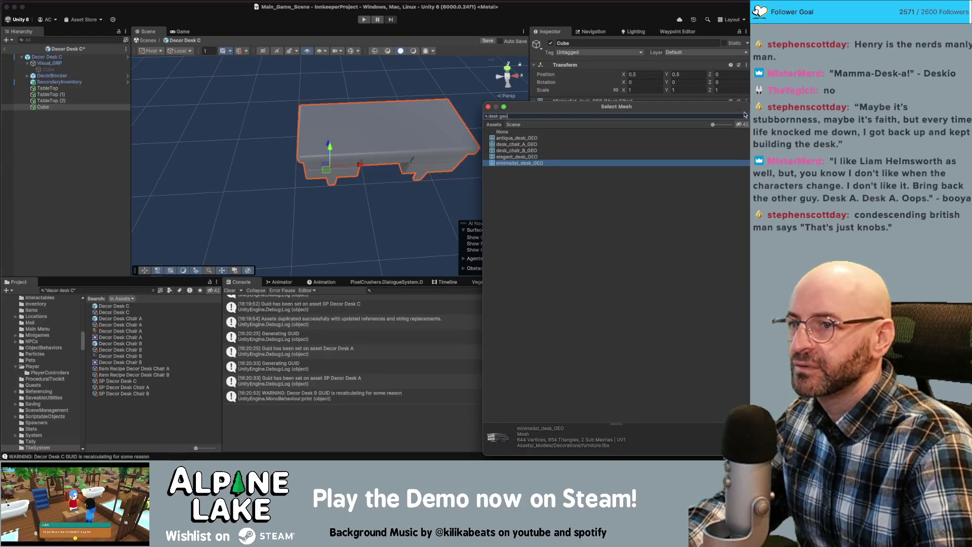
key(Return)
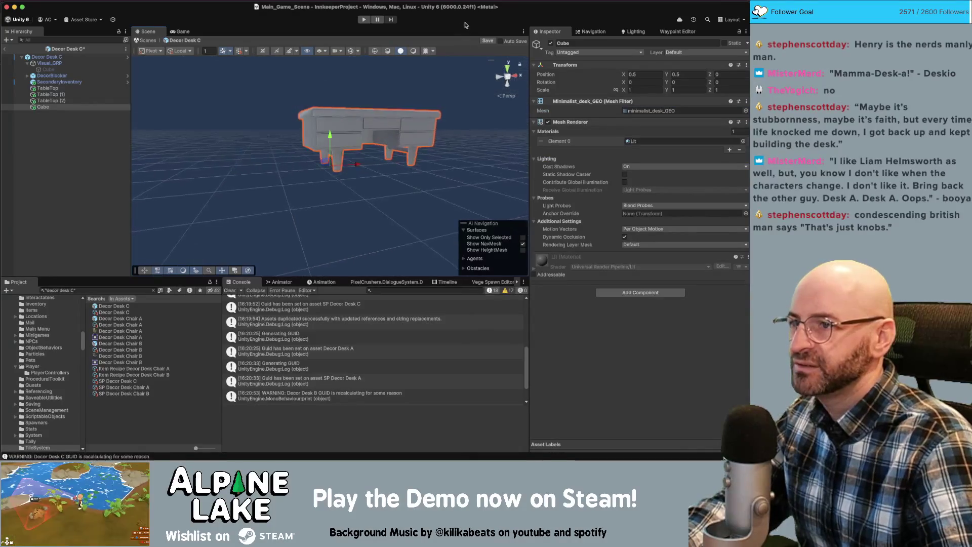
drag(465, 24, 508, 29)
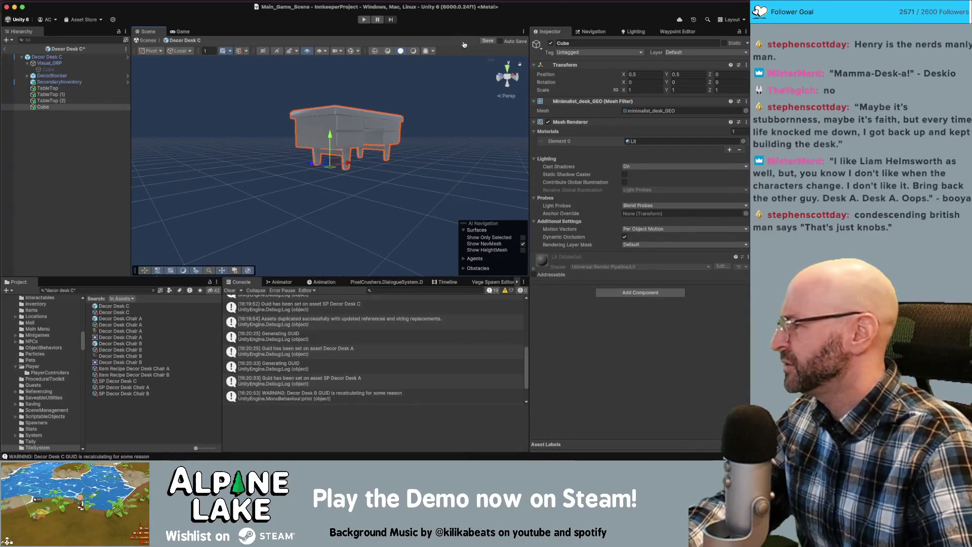
key(super+Tab)
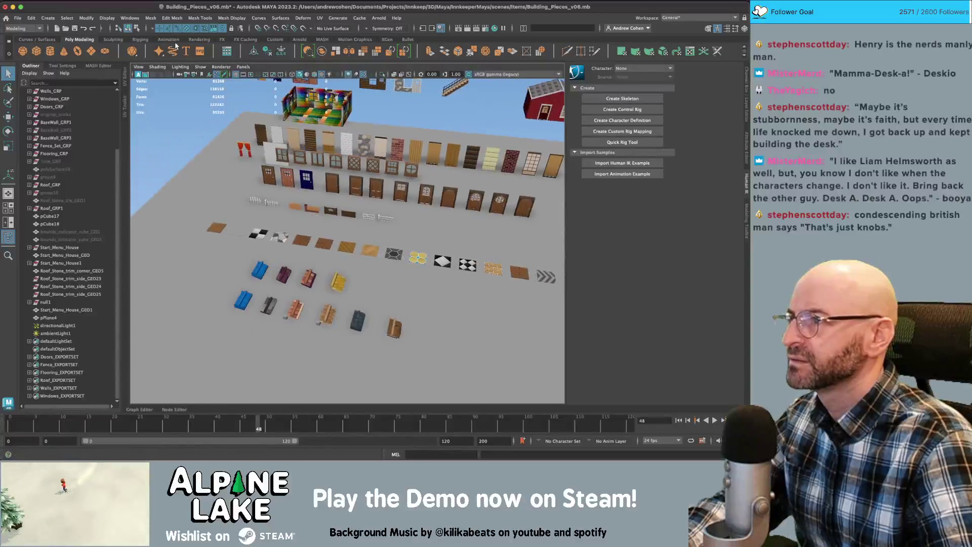
Open the Furniture_v33 scene from Maya's recent files
click(18, 18)
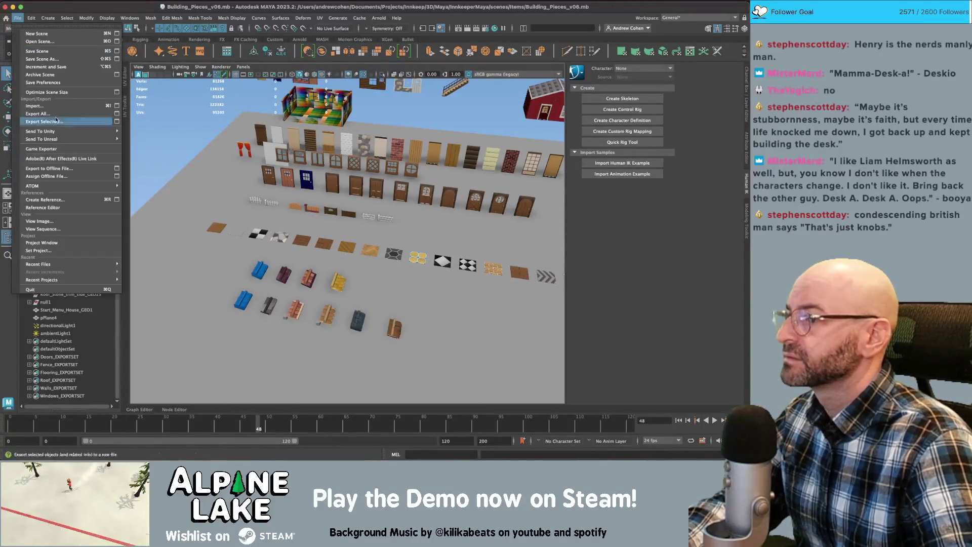
mouse_move(75, 262)
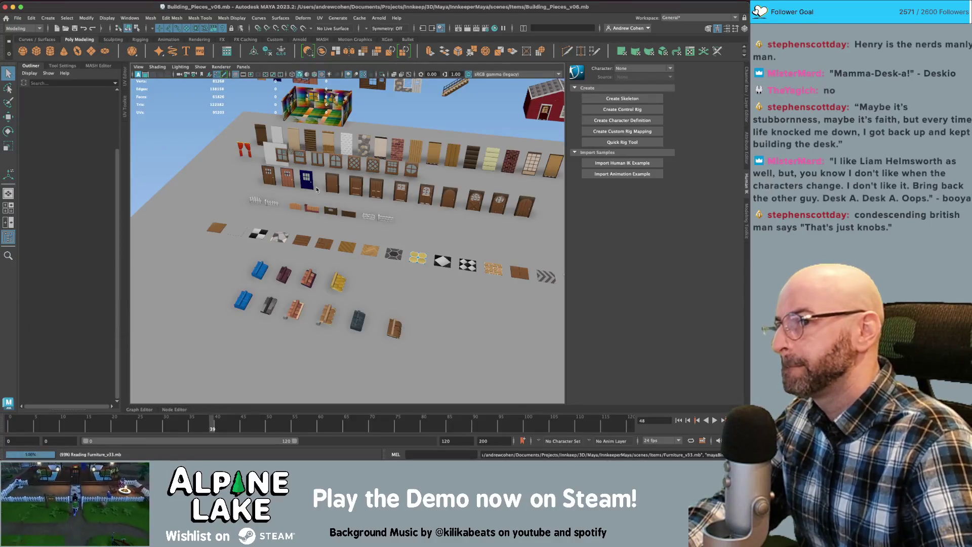
scroll(324, 183, down, 10)
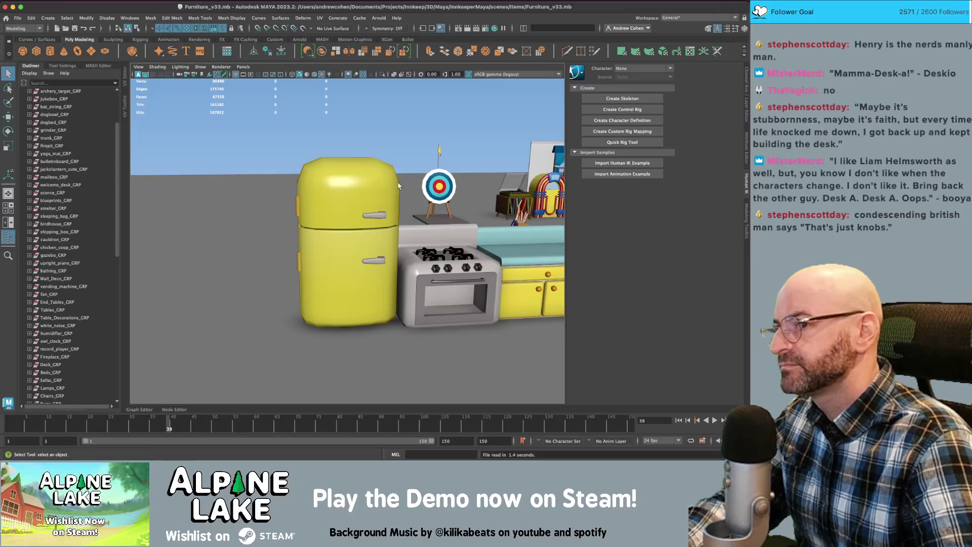
scroll(330, 174, down, 10)
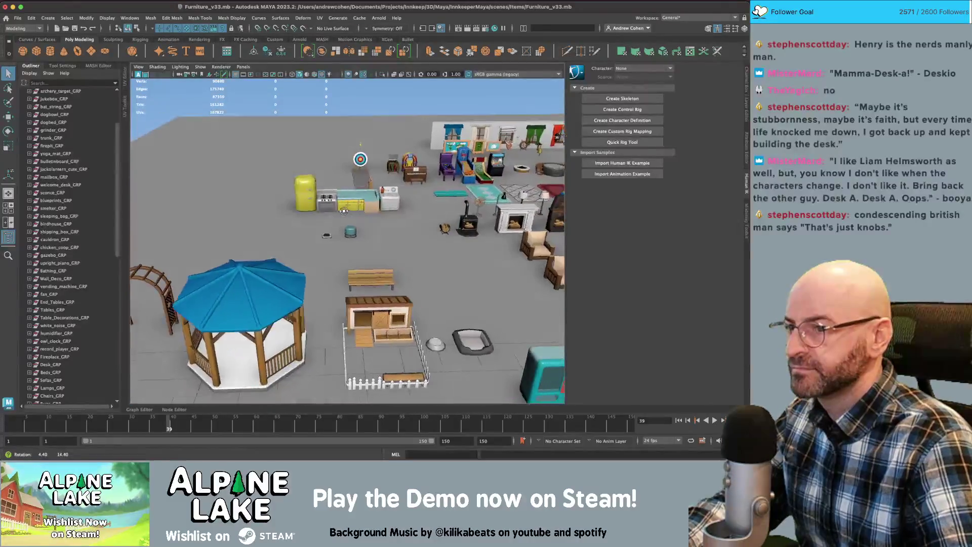
Frame the desk models and select the middle minimalist desk, then return to Unity
mouse_move(401, 184)
mouse_down()
mouse_move(232, 253)
mouse_move(250, 190)
mouse_up()
click(233, 253)
key(f)
click(180, 99)
scroll(332, 206, down, 10)
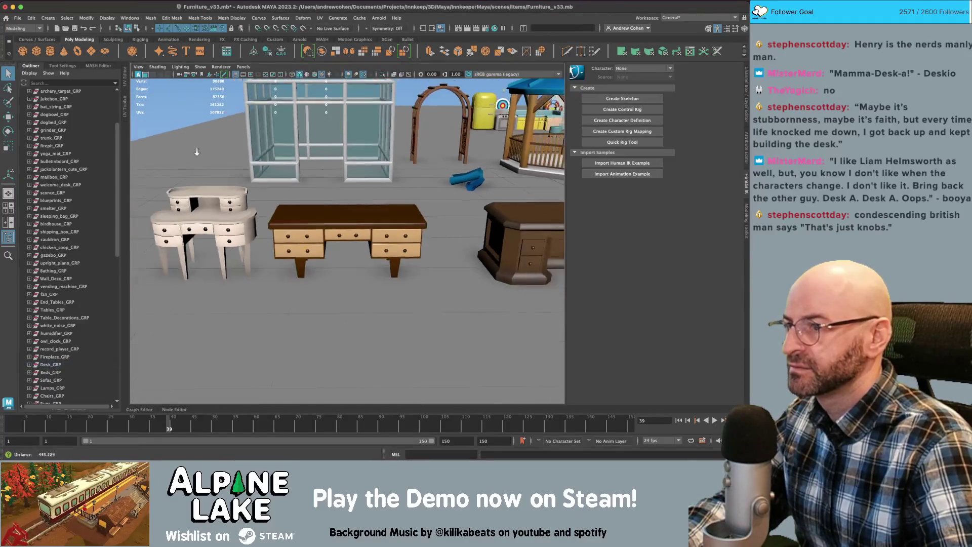
scroll(332, 206, up, 5)
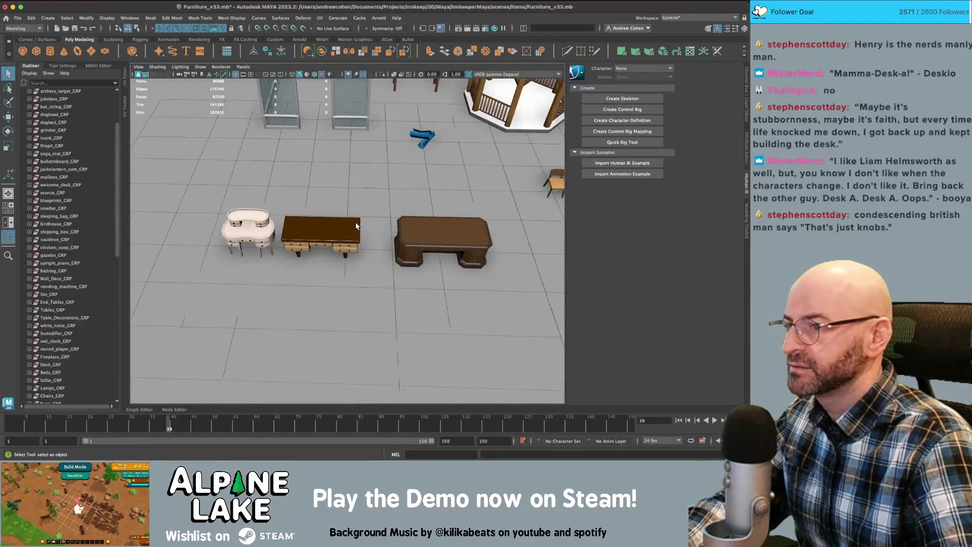
click(336, 234)
key(super+Tab)
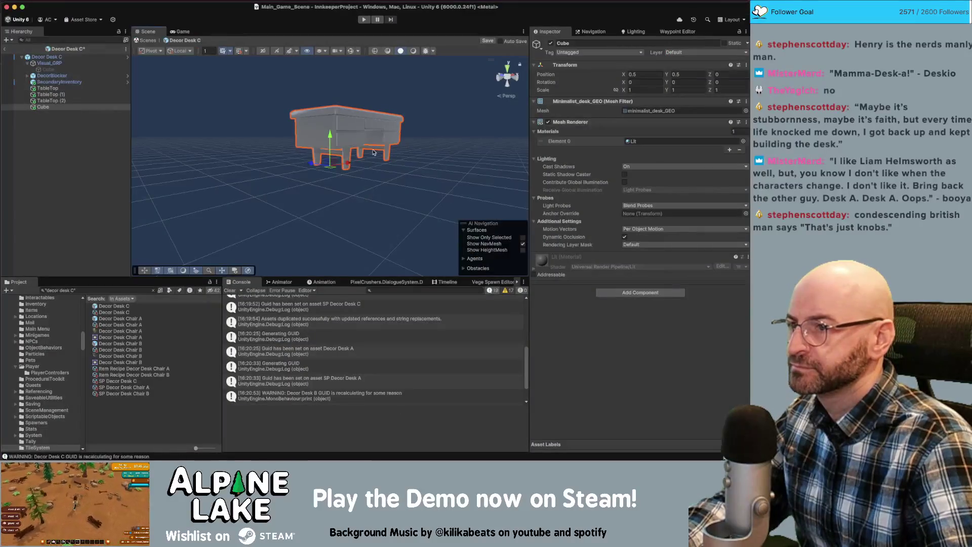
Nest the Cube under Visual_GRP and set its vertical position to 0
drag(67, 110, 50, 64)
click(699, 72)
text(0)
drag(441, 154, 329, 159)
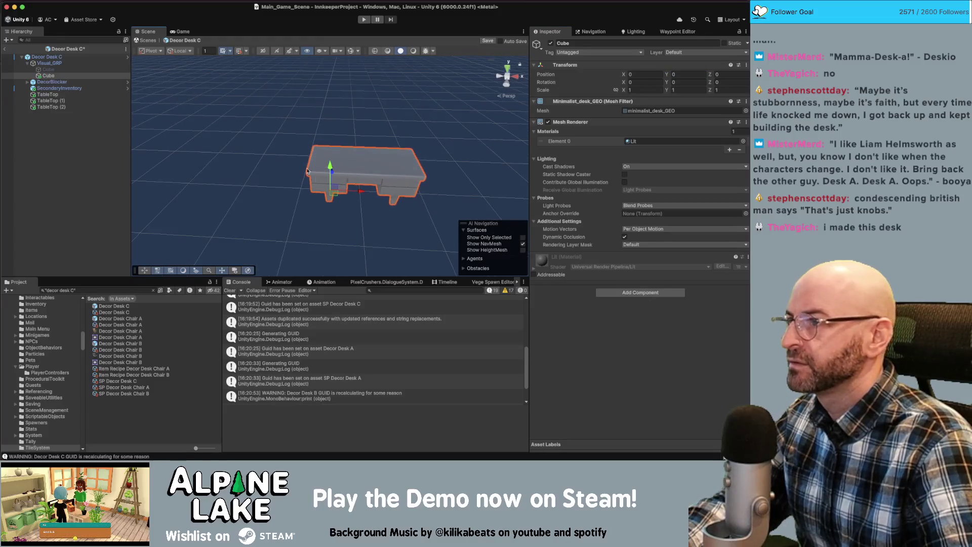
click(57, 63)
scroll(332, 145, down, 6)
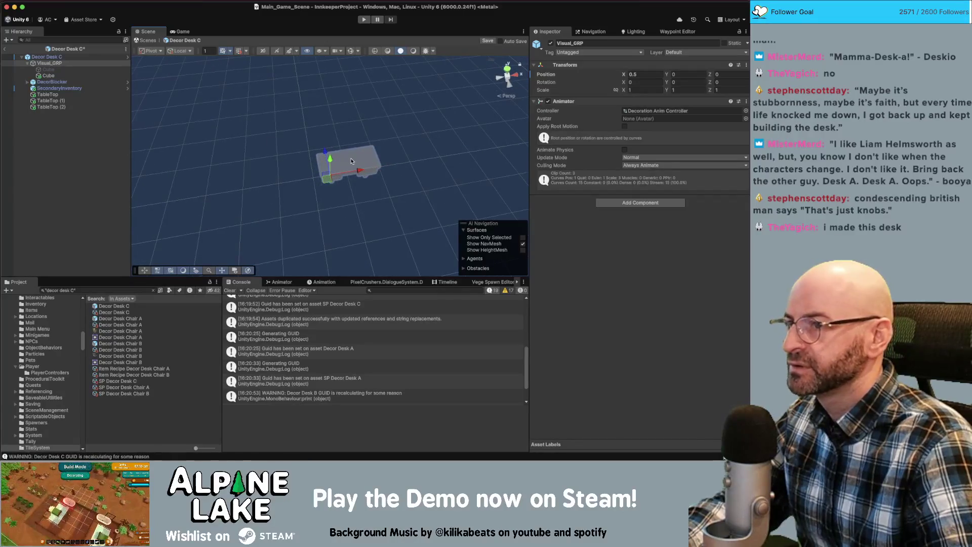
Slide the desk Cube left and set its Position X to exactly -0.5
click(349, 161)
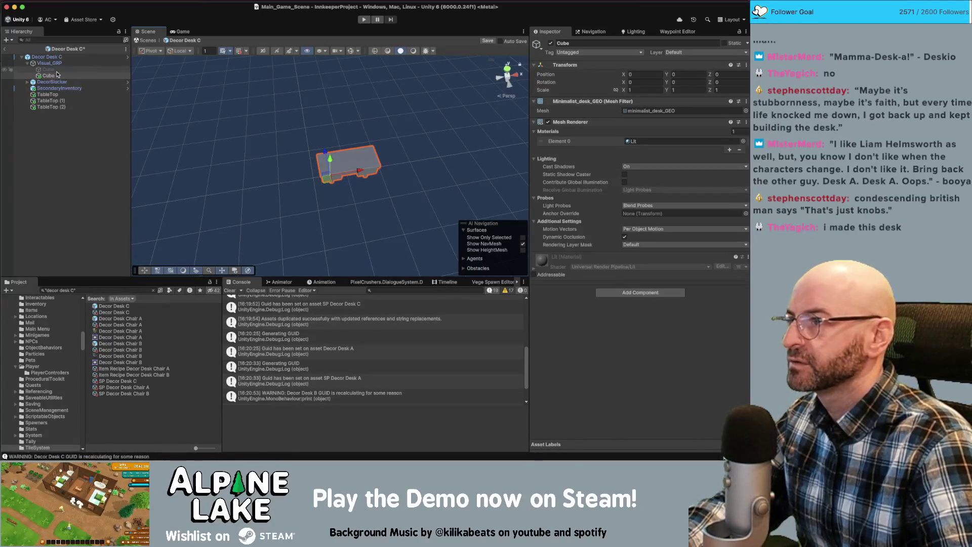
click(342, 176)
click(342, 177)
mouse_move(343, 177)
mouse_down()
mouse_move(313, 181)
mouse_move(335, 177)
mouse_up()
click(655, 74)
text(-0.5)
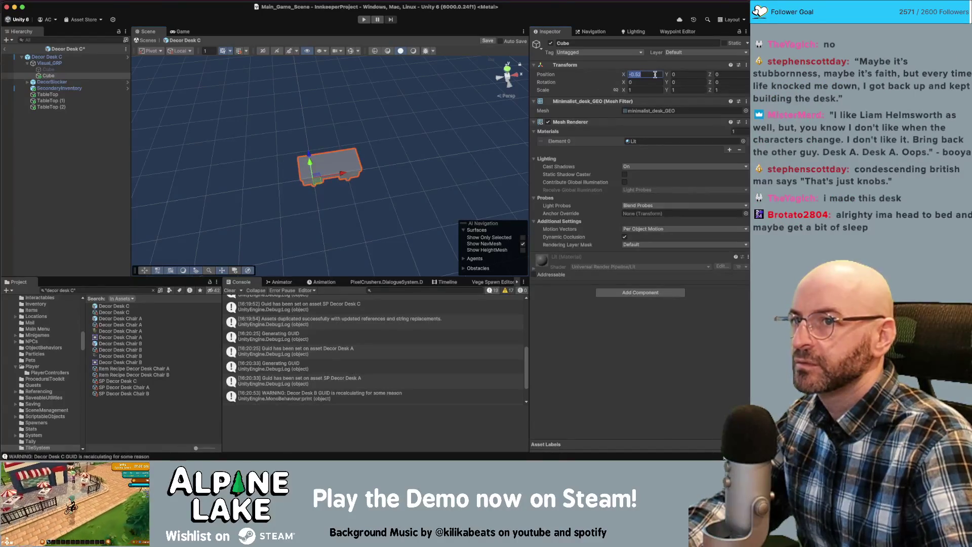
key(Return)
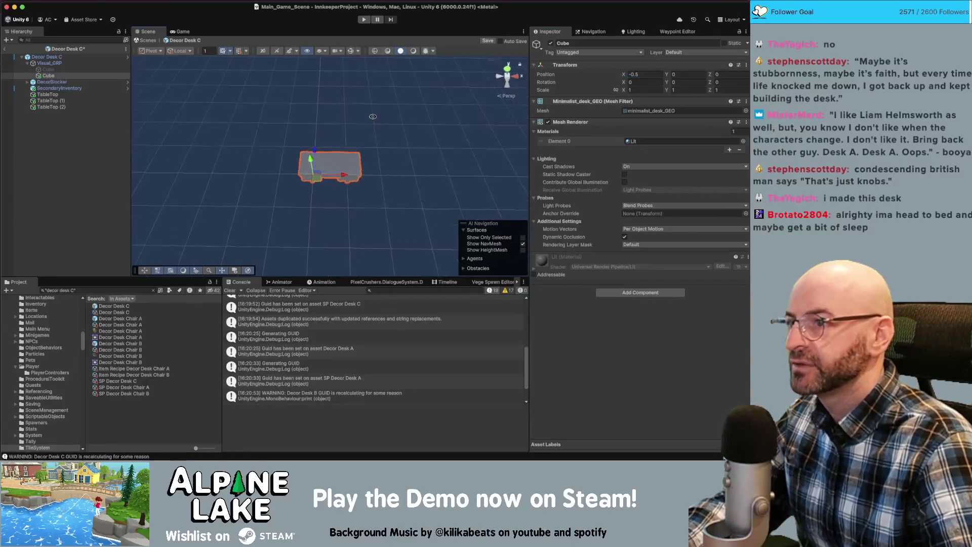
click(742, 141)
Assign Color Atlas Matte Mat to Element 0 and Color Atlas Metal Mat to a new Element 1
text(te mat)
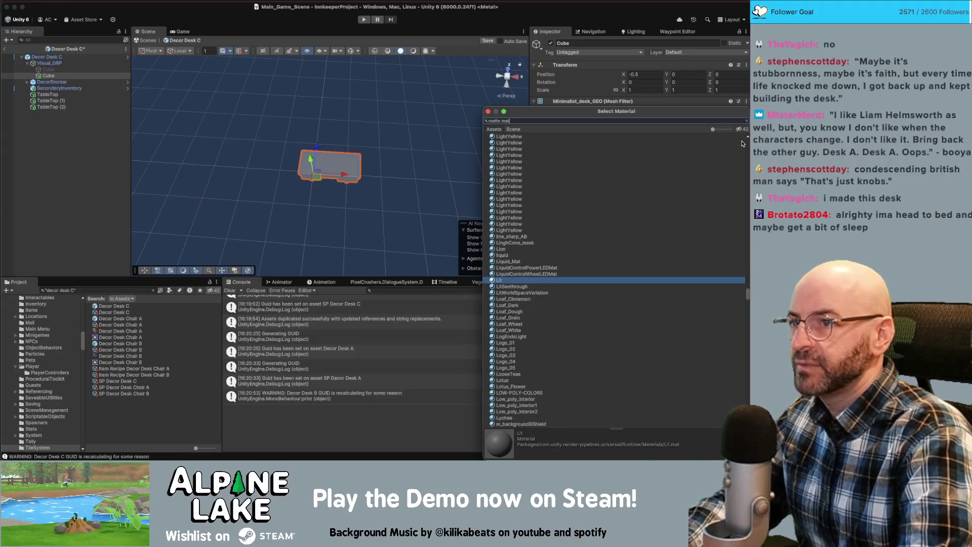
key(Return)
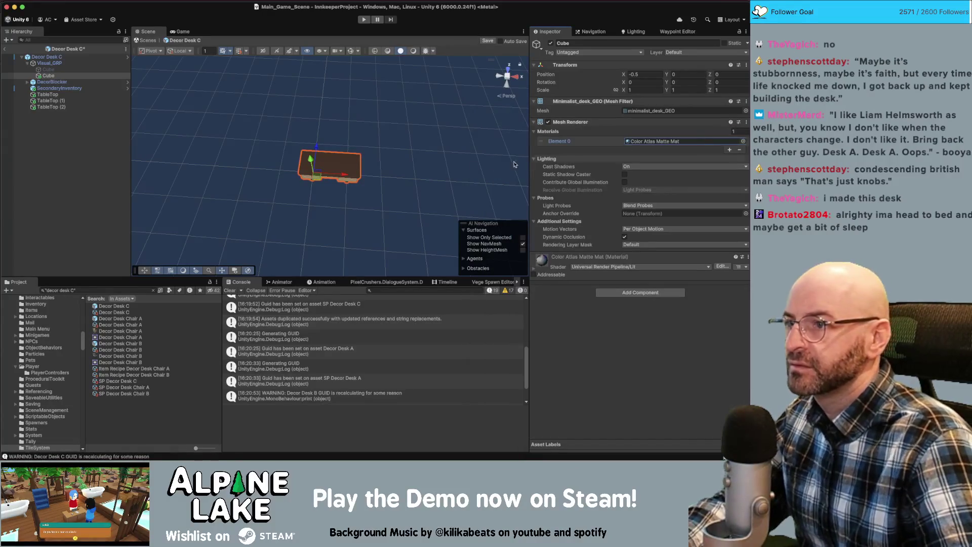
key(f)
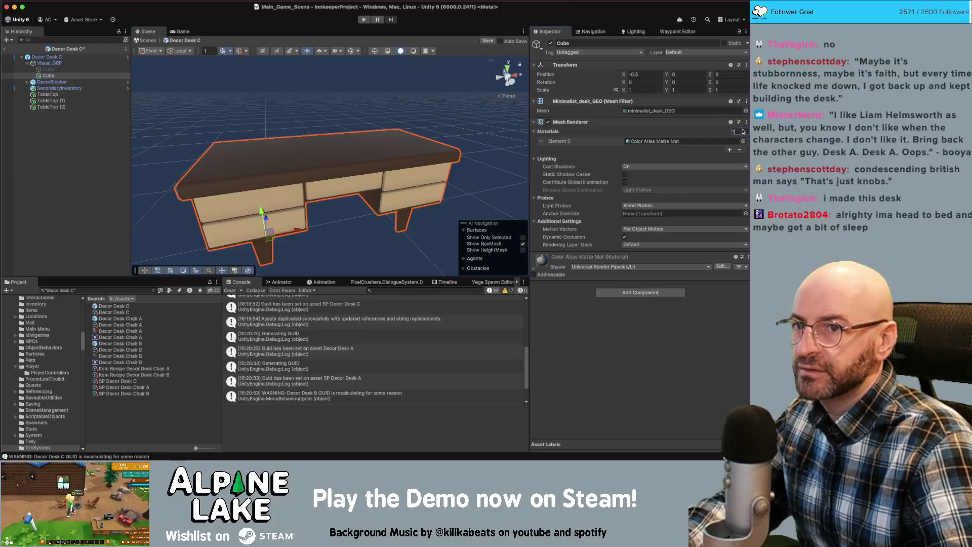
click(729, 149)
click(743, 150)
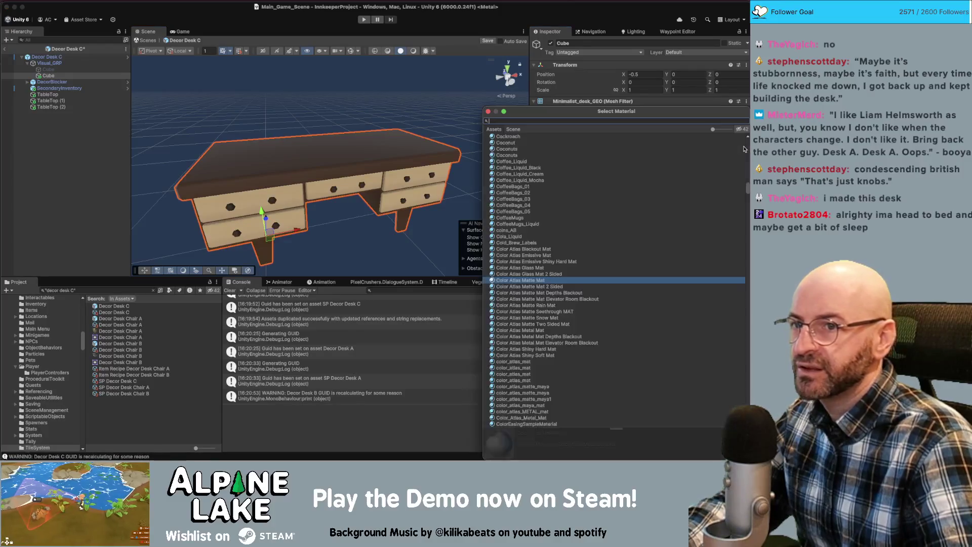
text(metal mat)
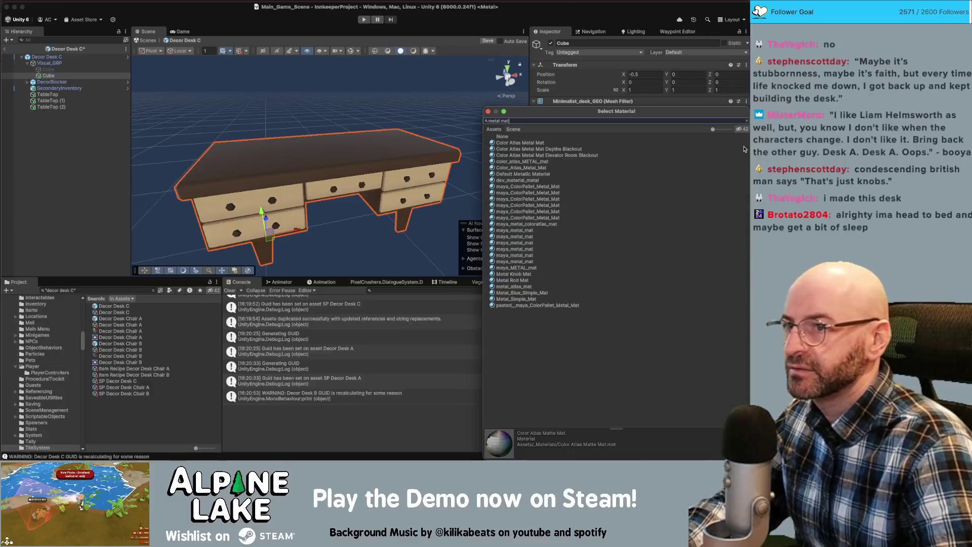
double_click(734, 143)
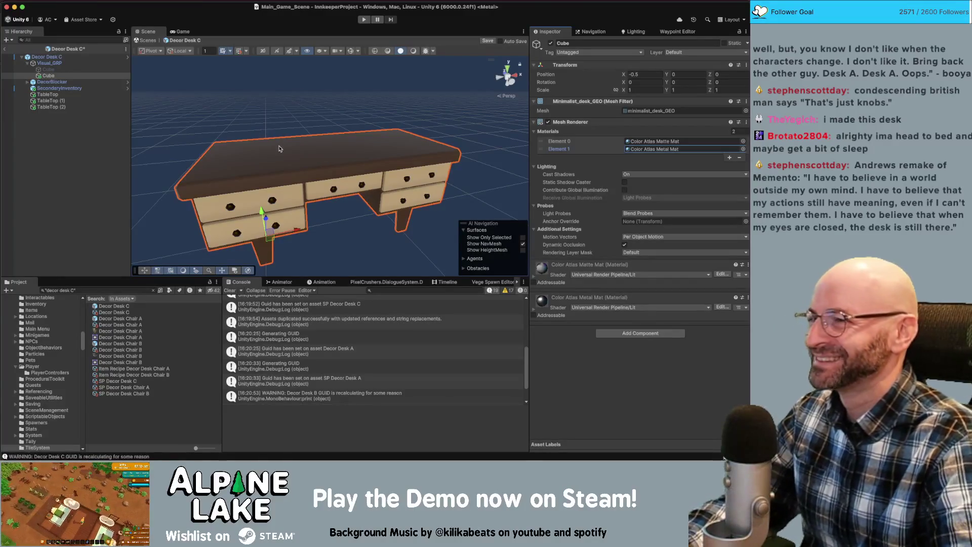
click(226, 86)
scroll(269, 110, down, 5)
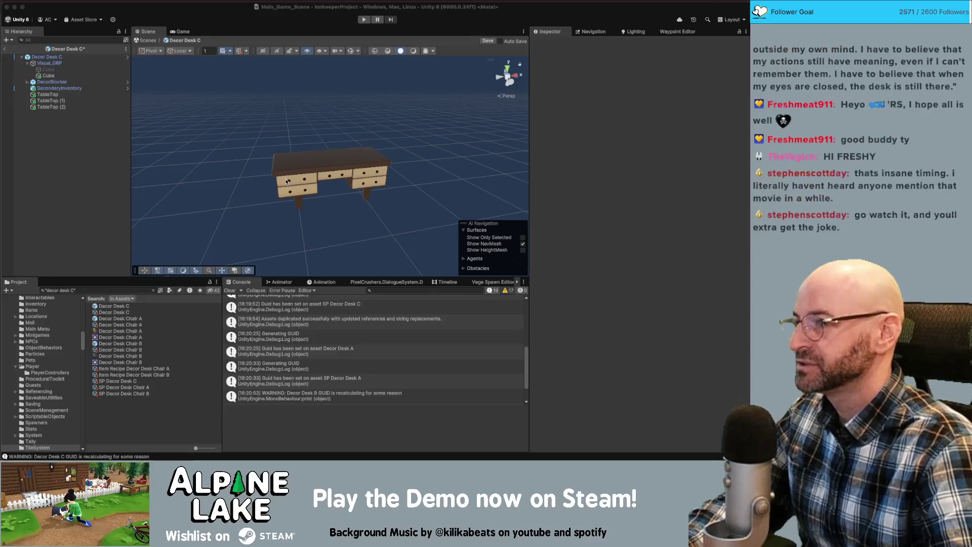
Save the Decor Desk C prefab with Cmd+S
click(89, 158)
key(super+s)
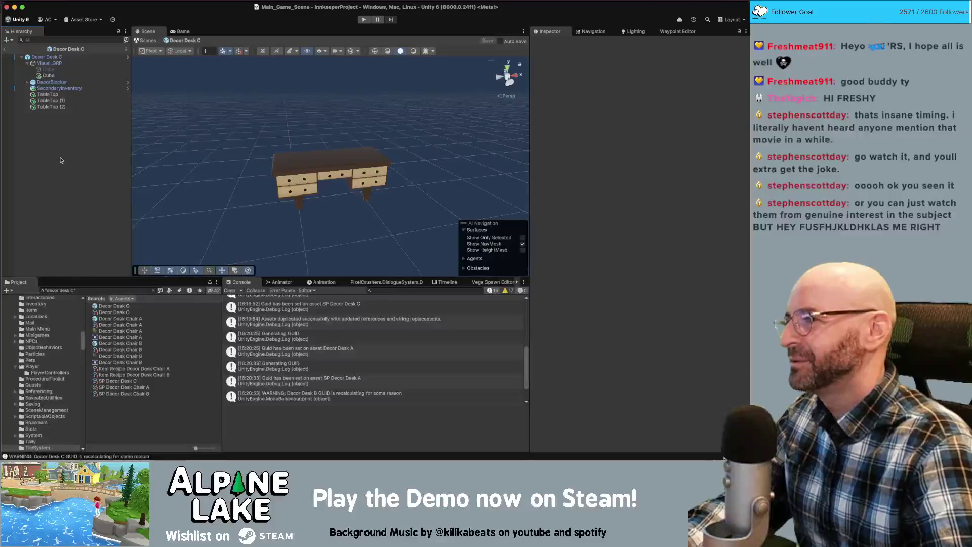
click(46, 95)
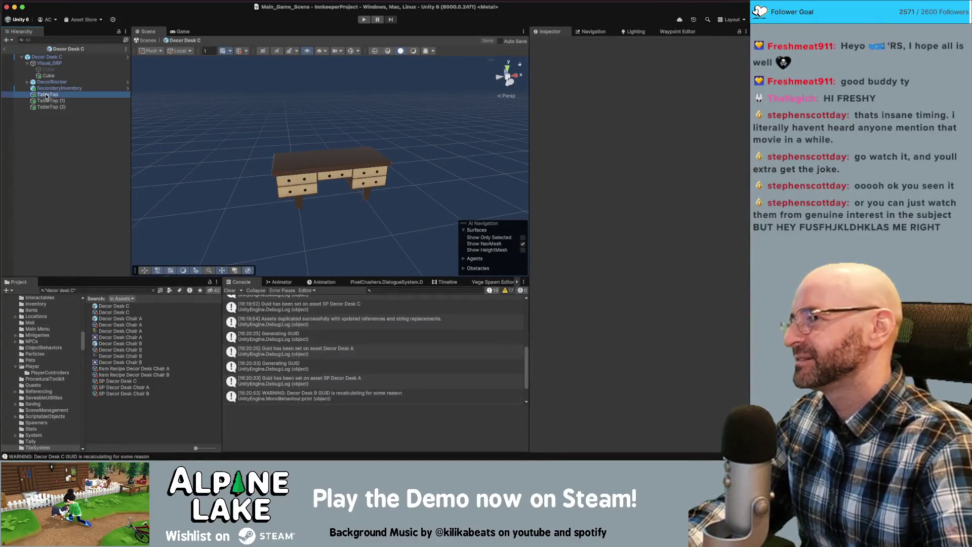
Check TableTop's Transform, then select the Decor Desk C prefab asset to view its Nav Mesh Obstacle
click(73, 128)
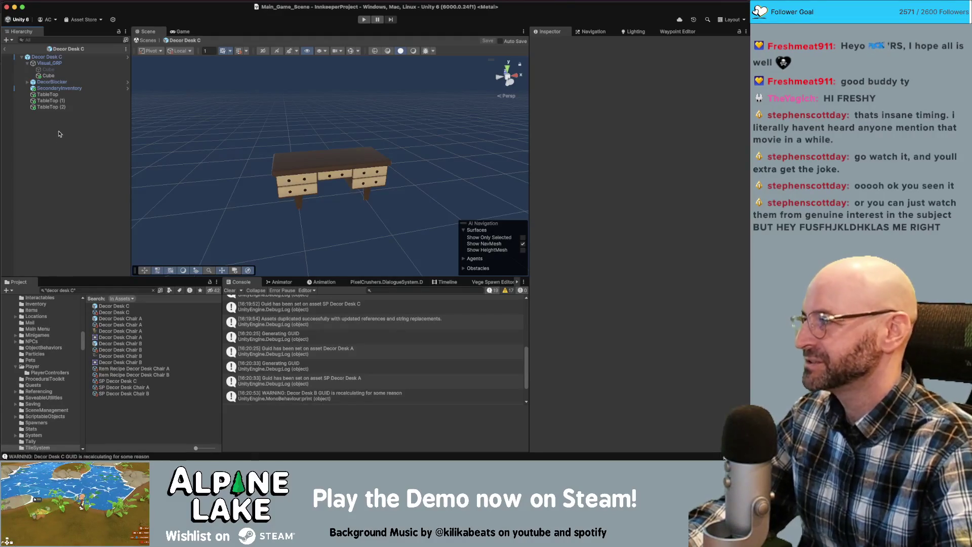
click(51, 95)
click(64, 136)
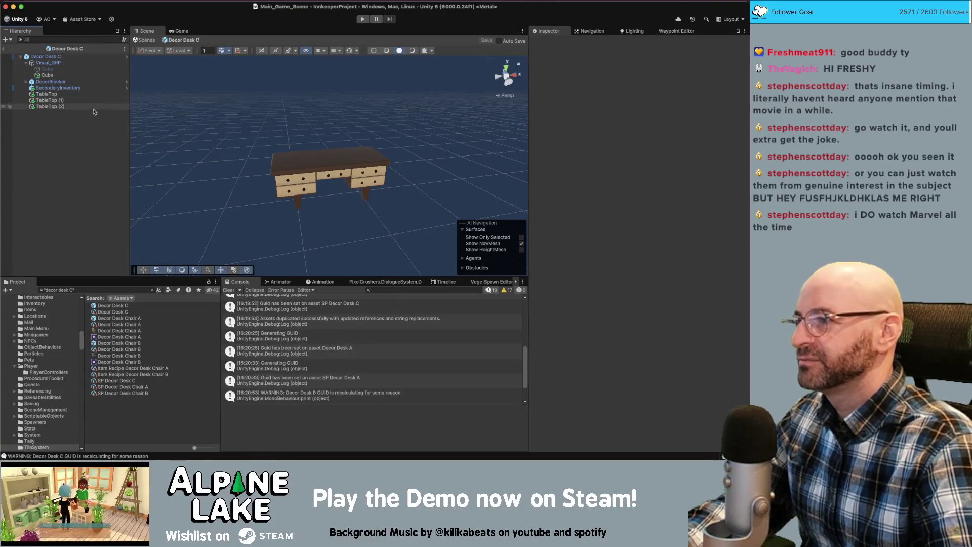
click(127, 308)
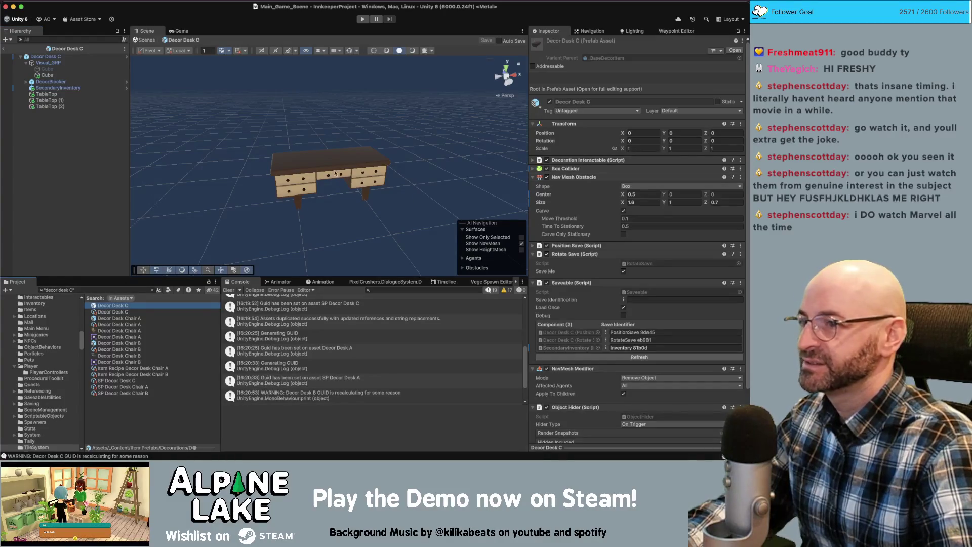
Clear the Project search and open the Decor Desk A prefab for editing
click(25, 63)
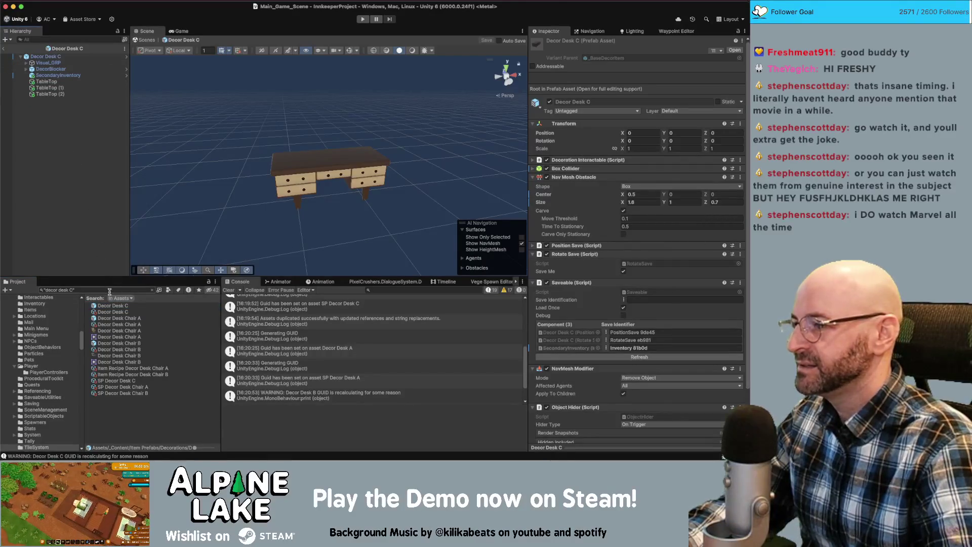
click(151, 290)
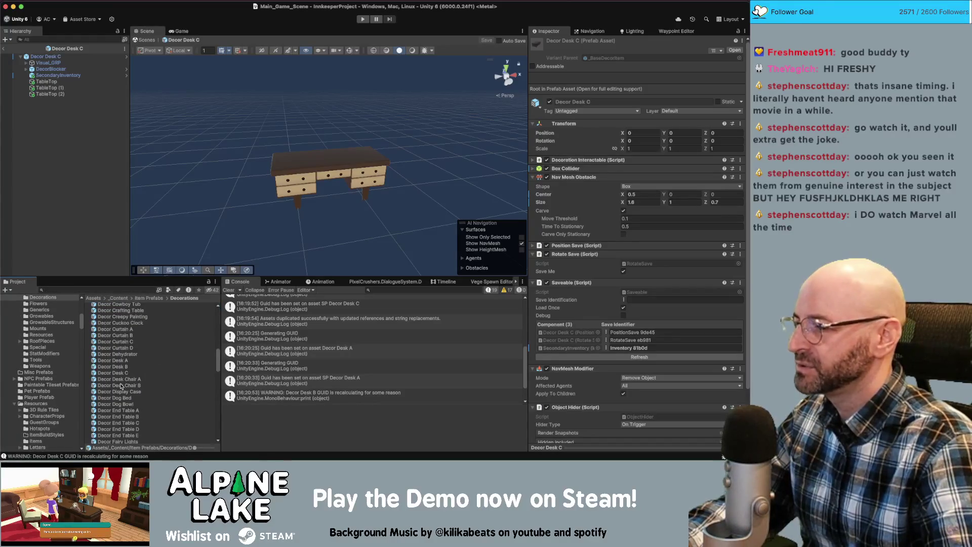
click(125, 361)
double_click(125, 361)
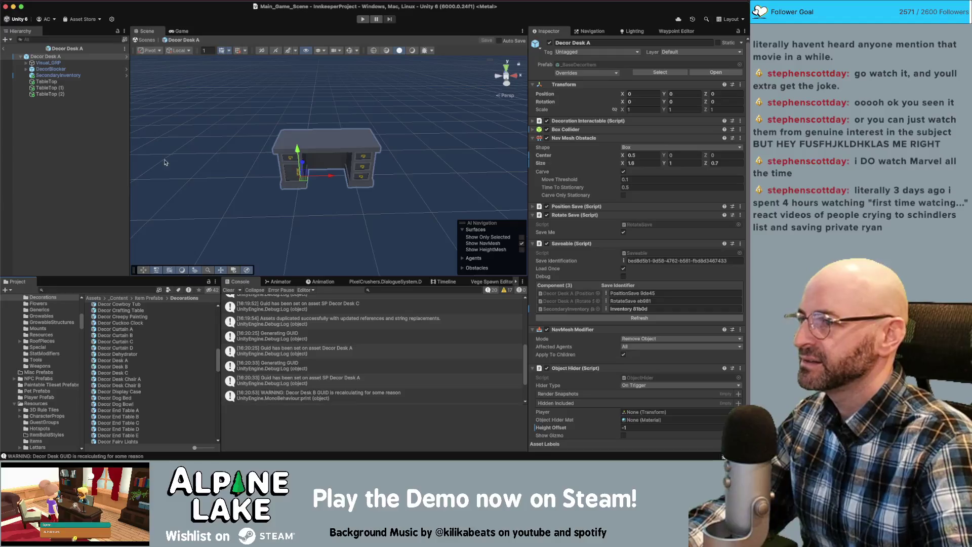
click(86, 125)
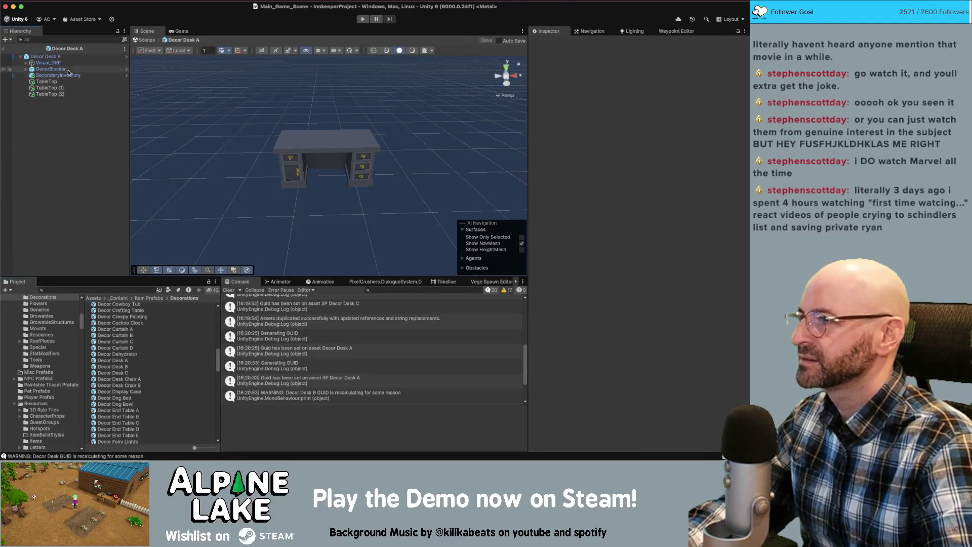
Delete the old Prop_Desk_01 model from Visual_GRP
click(27, 63)
click(69, 76)
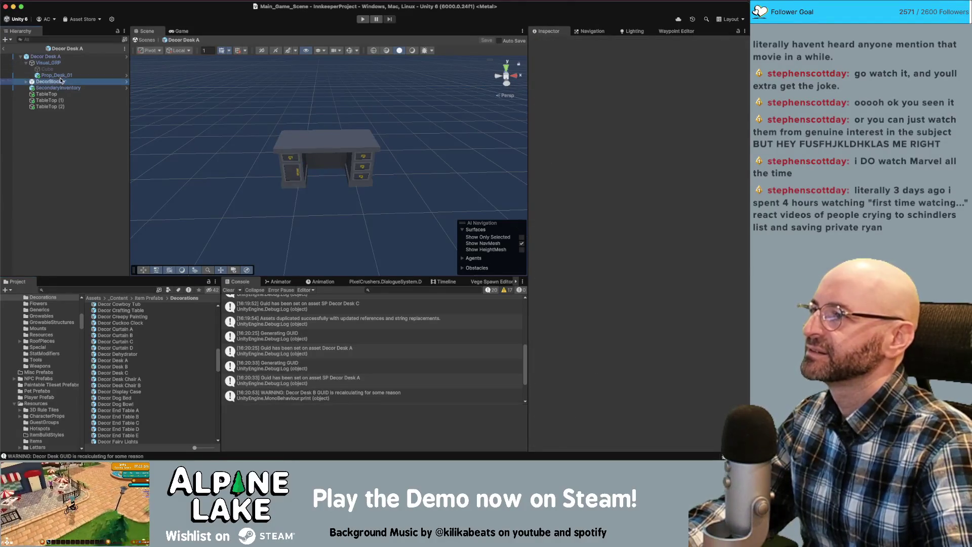
key(Delete)
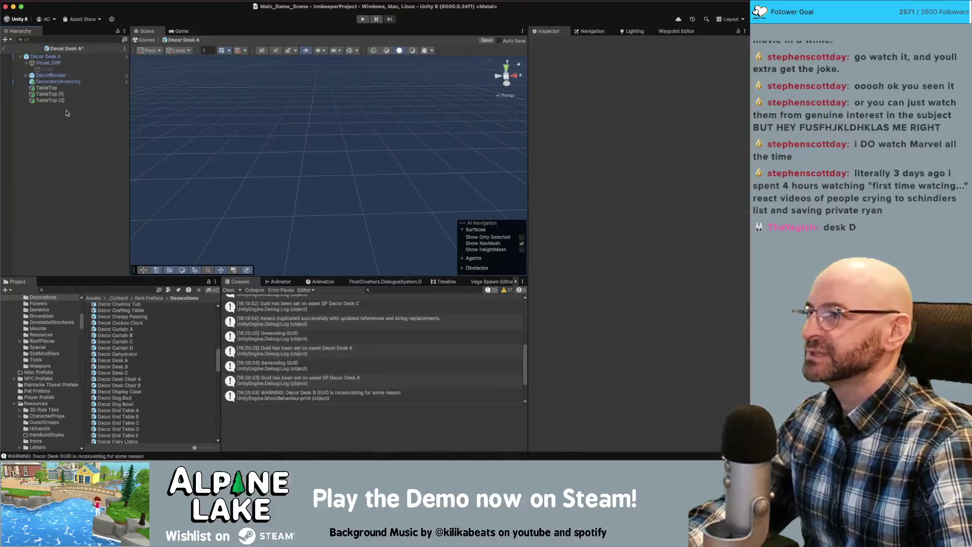
click(73, 290)
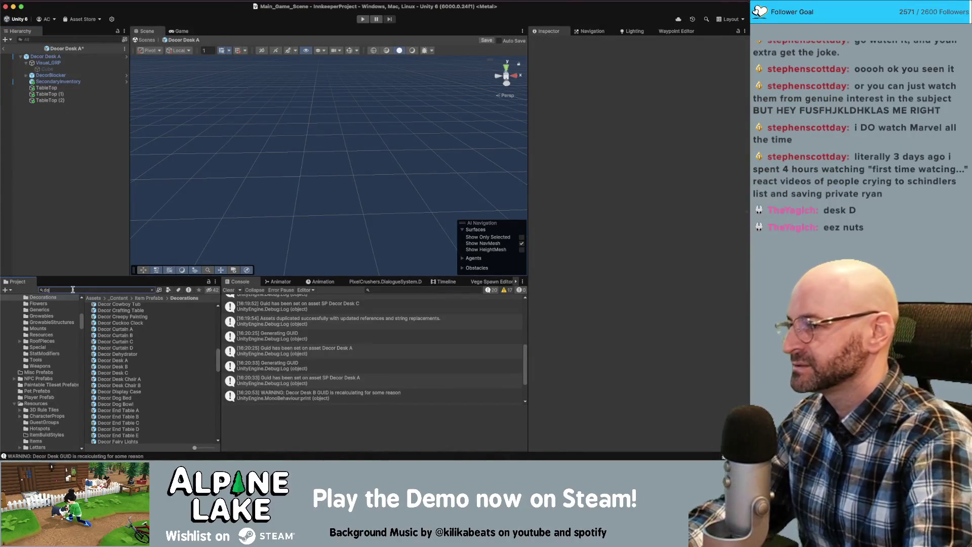
Search the Project assets for 'desk geo' to find the elegant desk model
text(des)
key(BackSpace)
text(elegant desk)
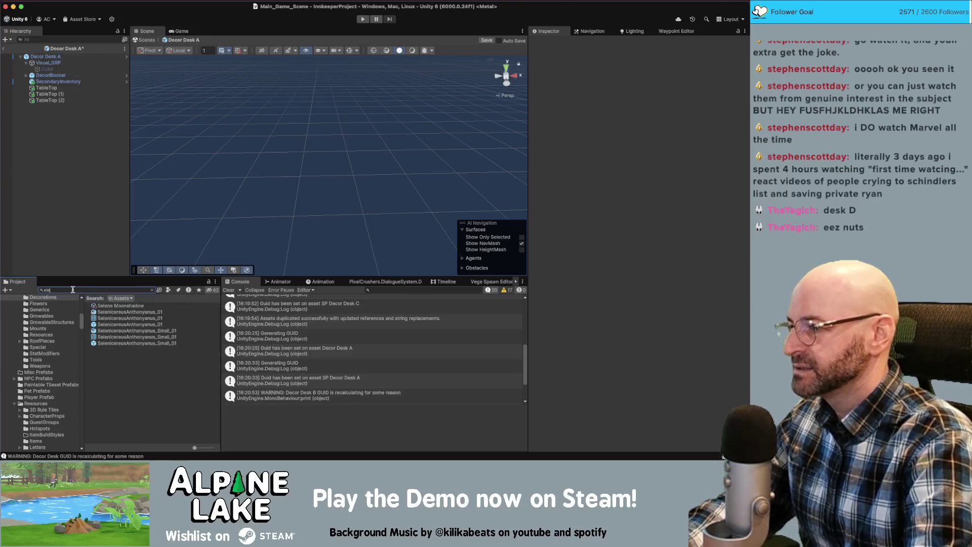
key(super+a)
text(elegent)
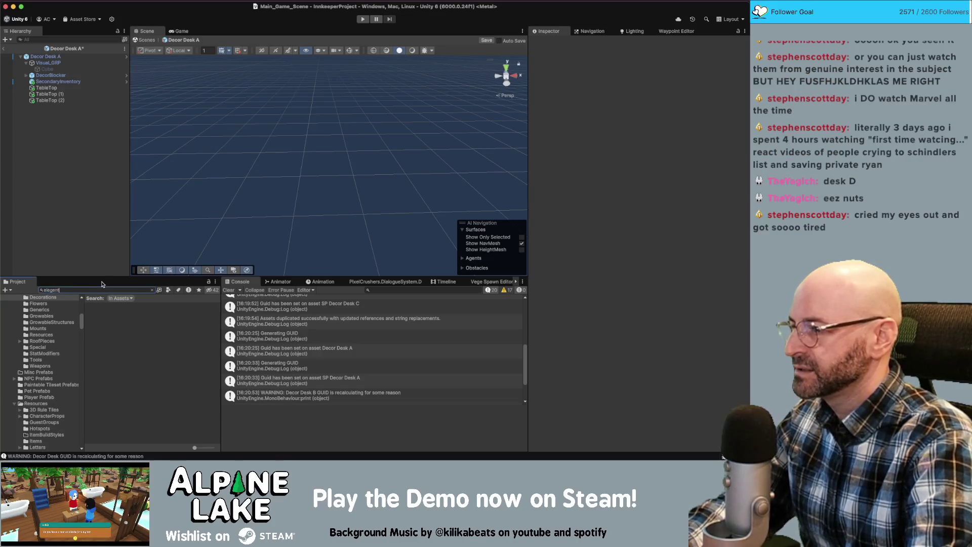
key(super+a)
key(BackSpace)
text(ant)
key(BackSpace)
key(BackSpace)
key(BackSpace)
text(desk geo)
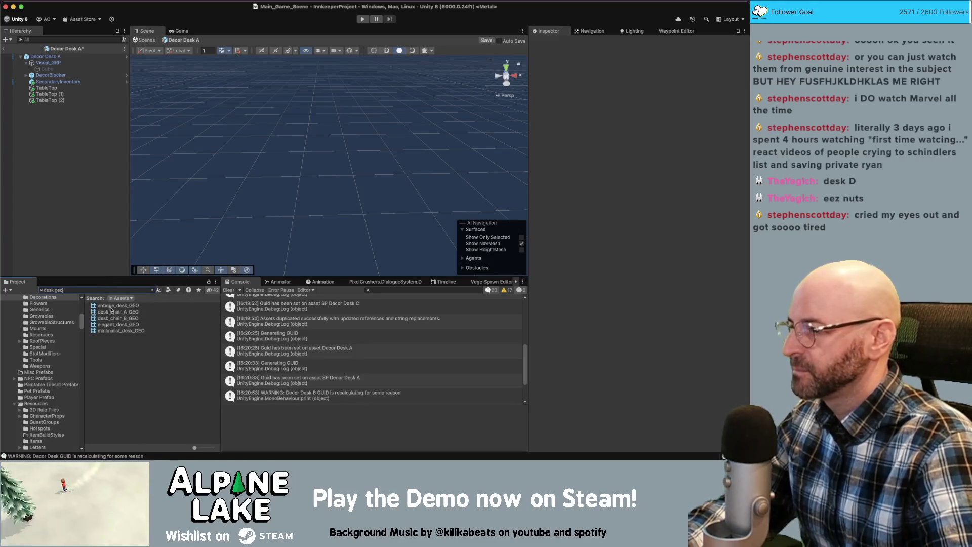
Drag elegant_desk_GEO into the Decor Desk A prefab hierarchy
click(114, 328)
click(98, 237)
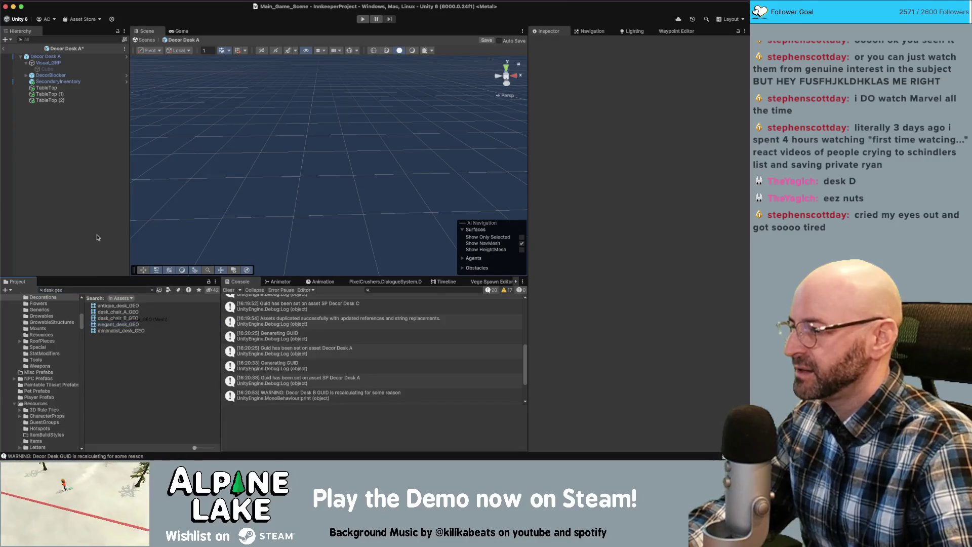
click(68, 143)
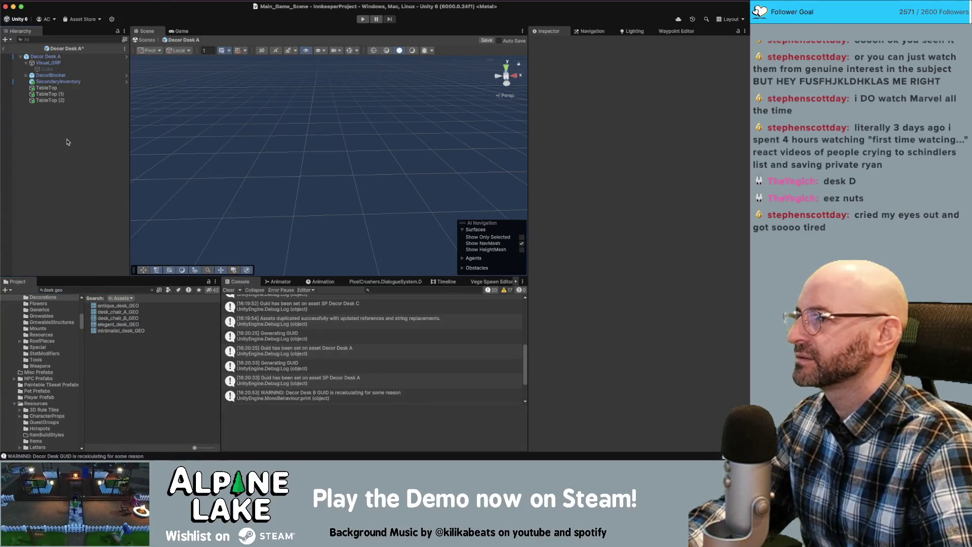
click(101, 324)
drag(65, 209, 59, 201)
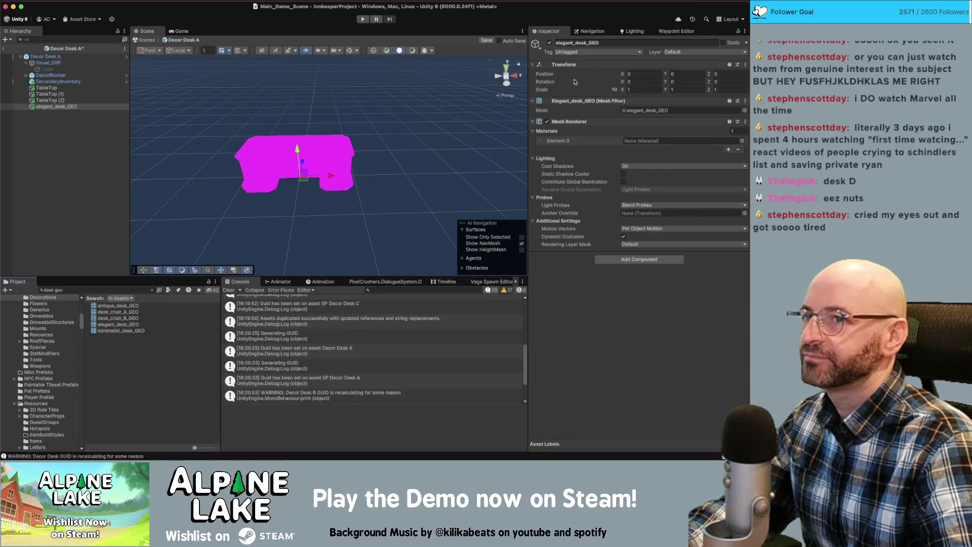
click(743, 142)
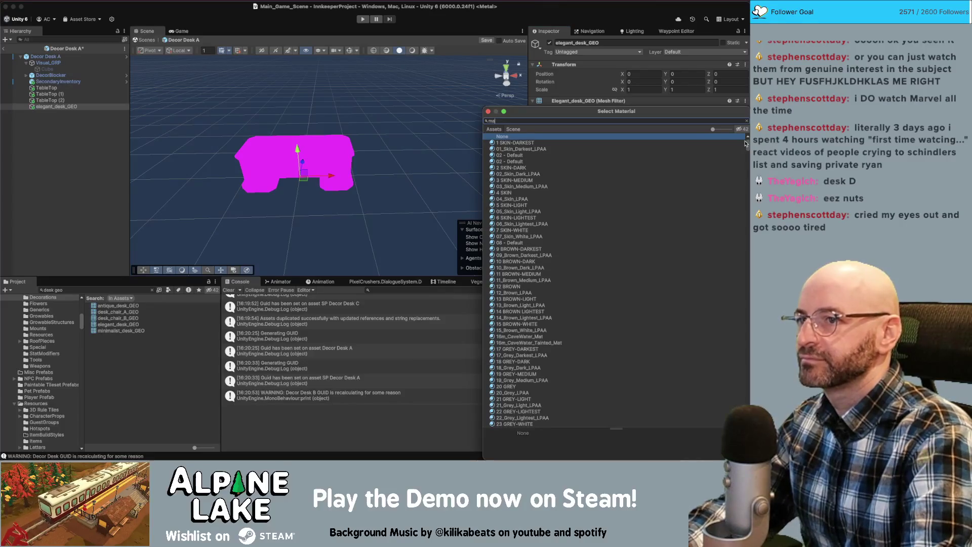
Apply Color Atlas Matte Mat to the elegant desk
text(matte mat)
key(Down)
key(Return)
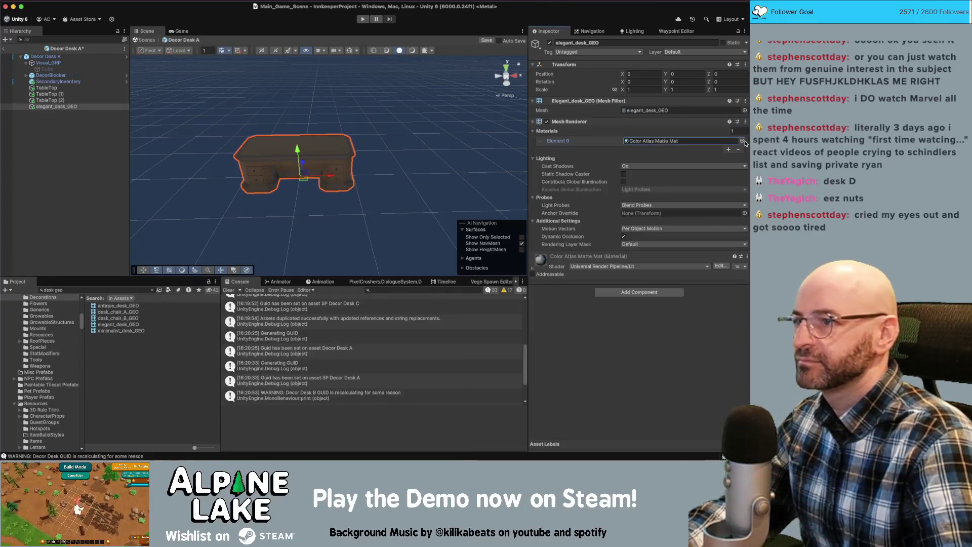
click(92, 145)
click(81, 107)
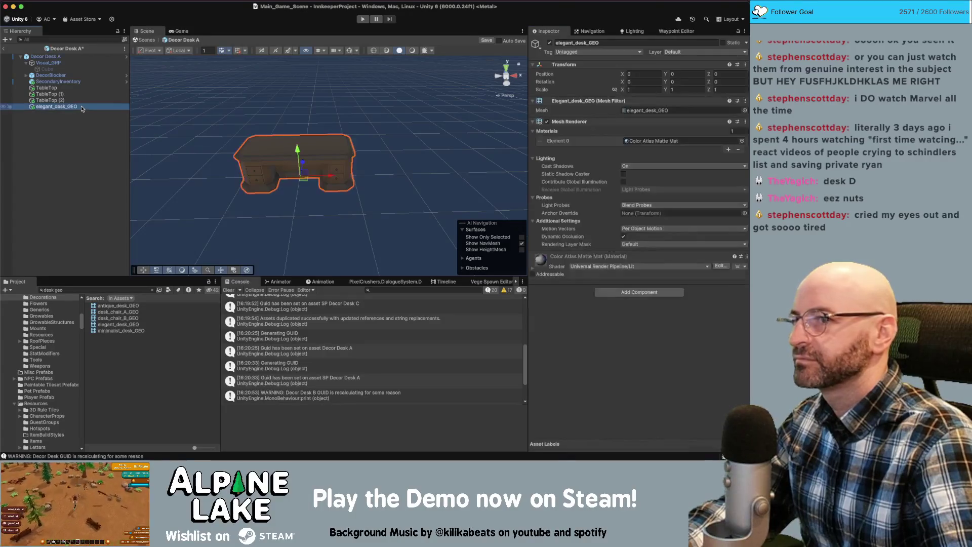
drag(294, 152, 314, 150)
Set the desk's Position X to 0.5, nest it under Visual_GRP, and save the prefab
click(641, 74)
text(0.5)
key(Return)
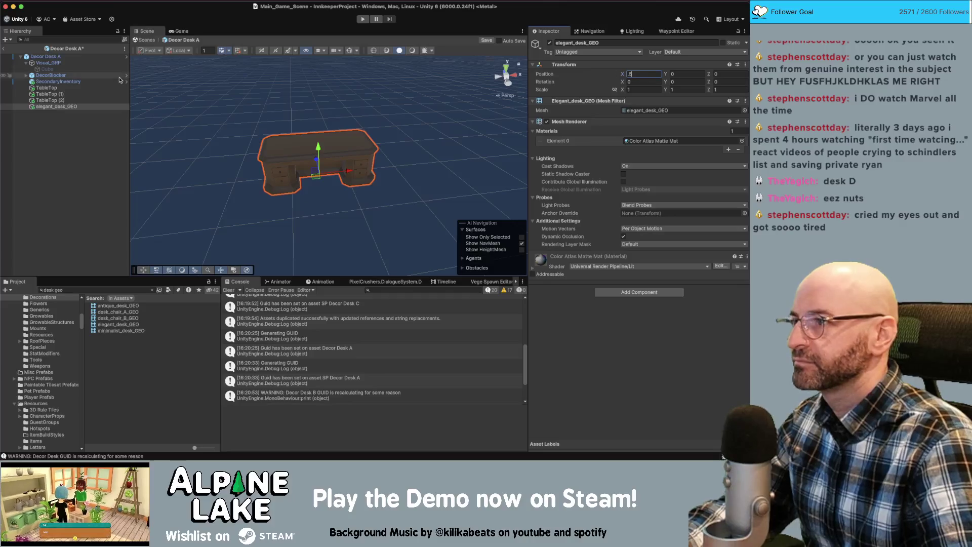
drag(55, 107, 54, 64)
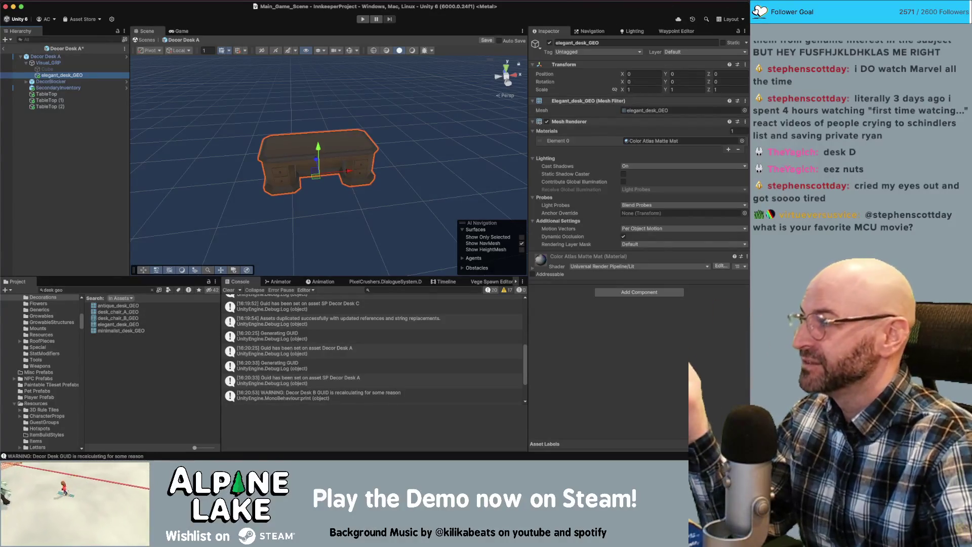
key(super+Tab)
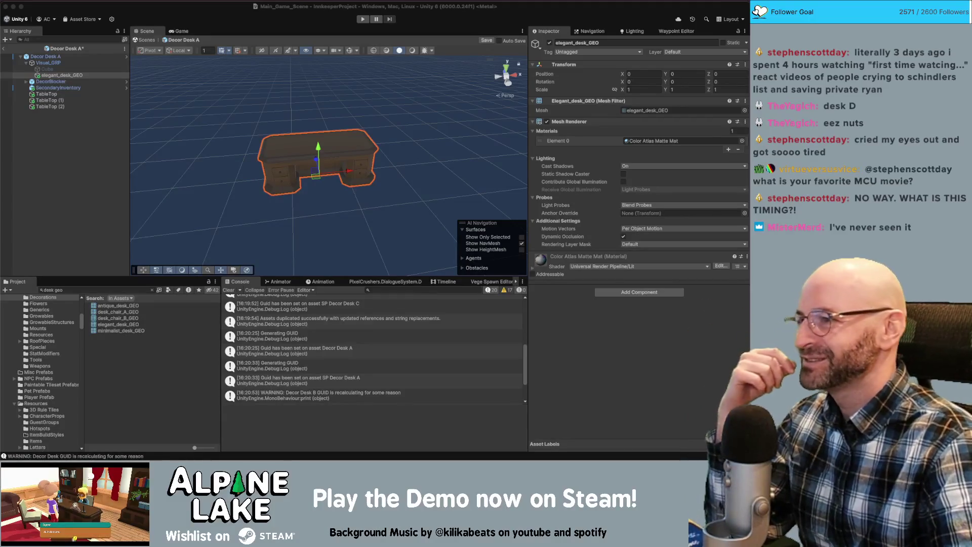
click(209, 129)
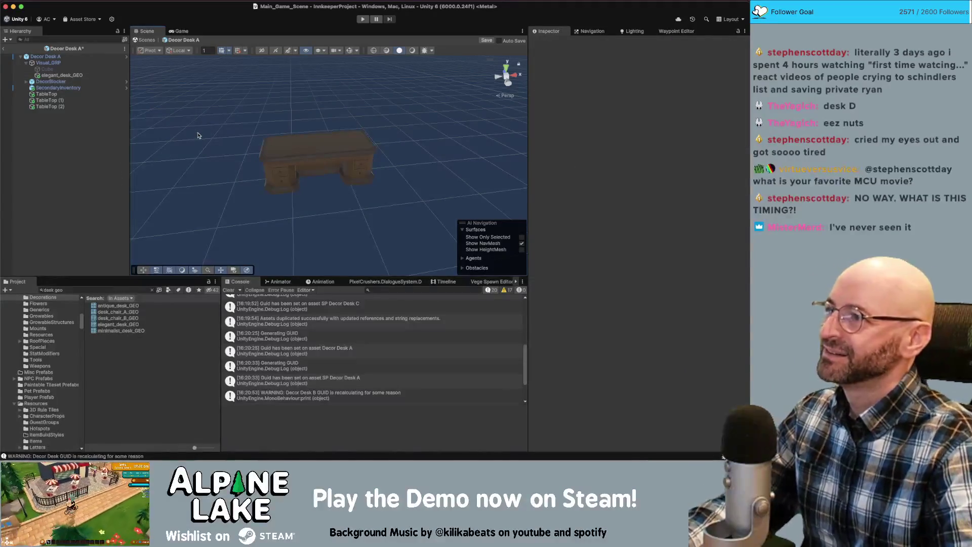
key(super+s)
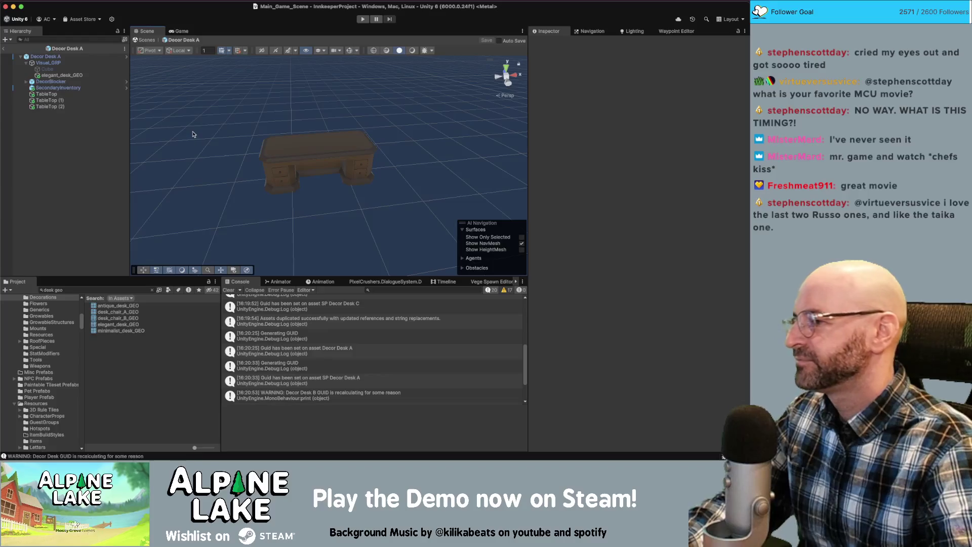
Orbit the Scene view to inspect the elegant wooden desk from several sides
drag(201, 124, 205, 135)
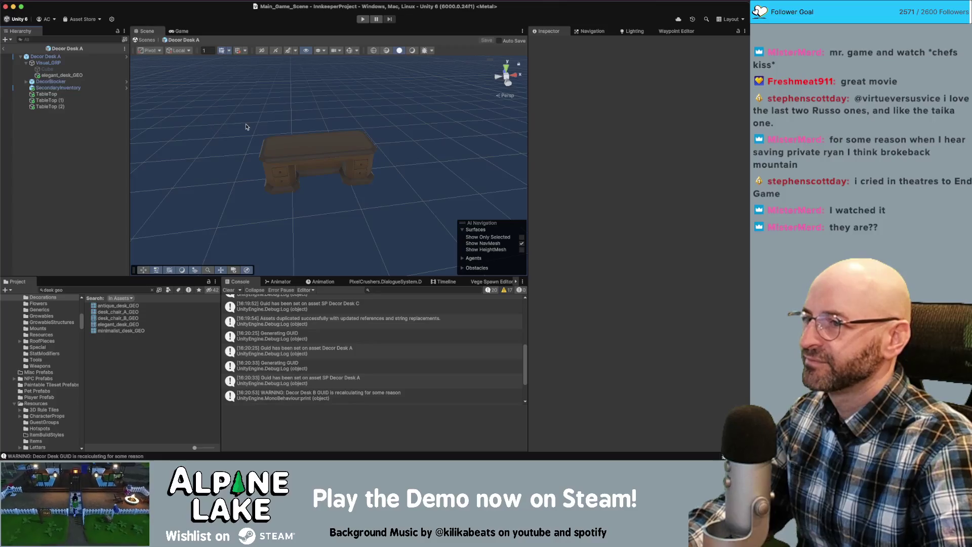
mouse_move(301, 137)
mouse_down()
mouse_move(299, 130)
mouse_move(369, 113)
mouse_move(511, 102)
mouse_move(617, 98)
mouse_move(628, 127)
mouse_move(311, 137)
mouse_up()
drag(252, 77, 232, 80)
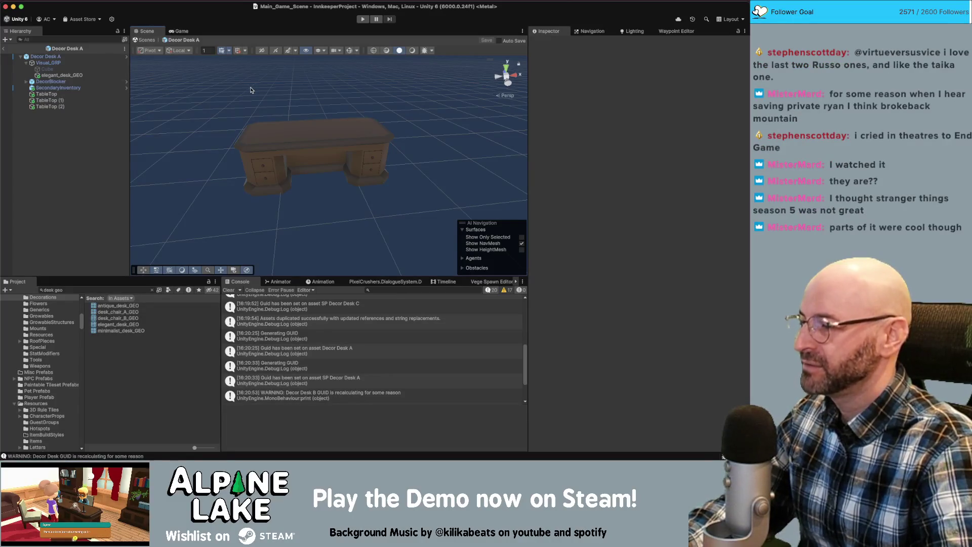
drag(304, 84, 293, 86)
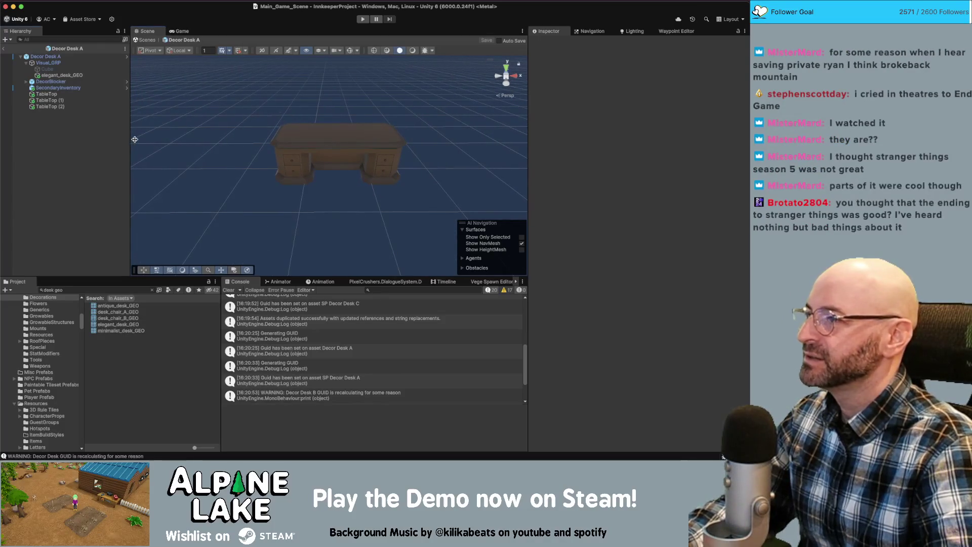
Move all three TableTop points onto the desk top at Y 0.849 and save the prefab
click(75, 101)
click(75, 96)
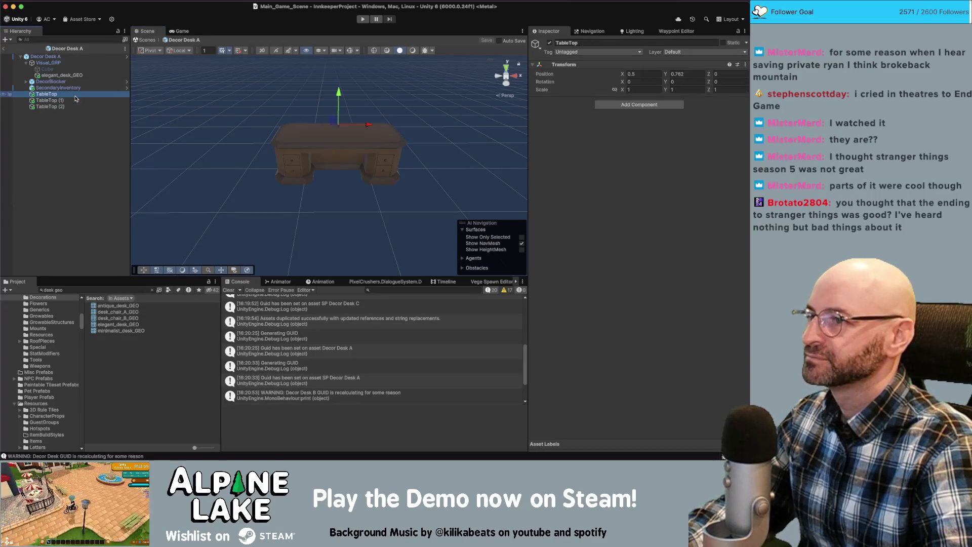
click(76, 106)
shift+click(76, 95)
key(f)
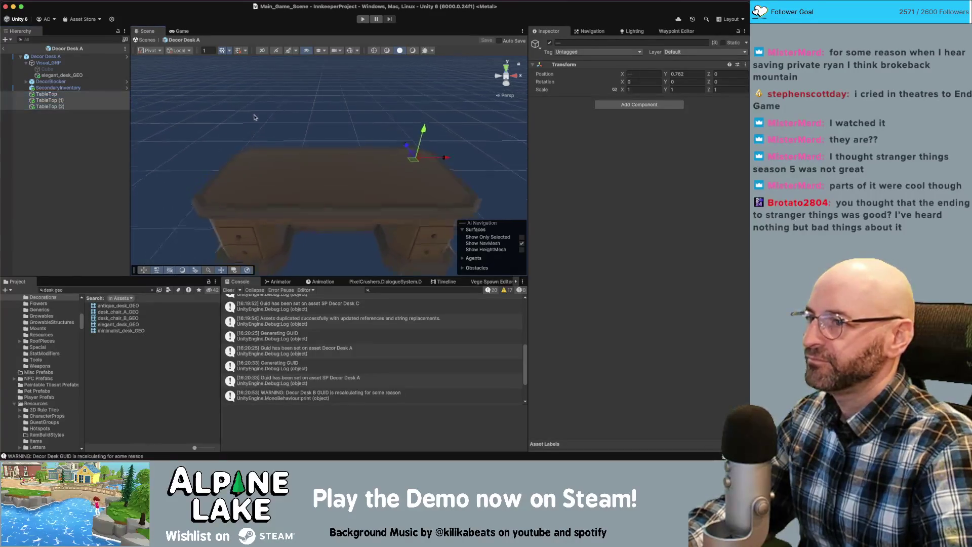
mouse_move(381, 140)
mouse_down()
mouse_move(381, 153)
mouse_move(287, 182)
mouse_up()
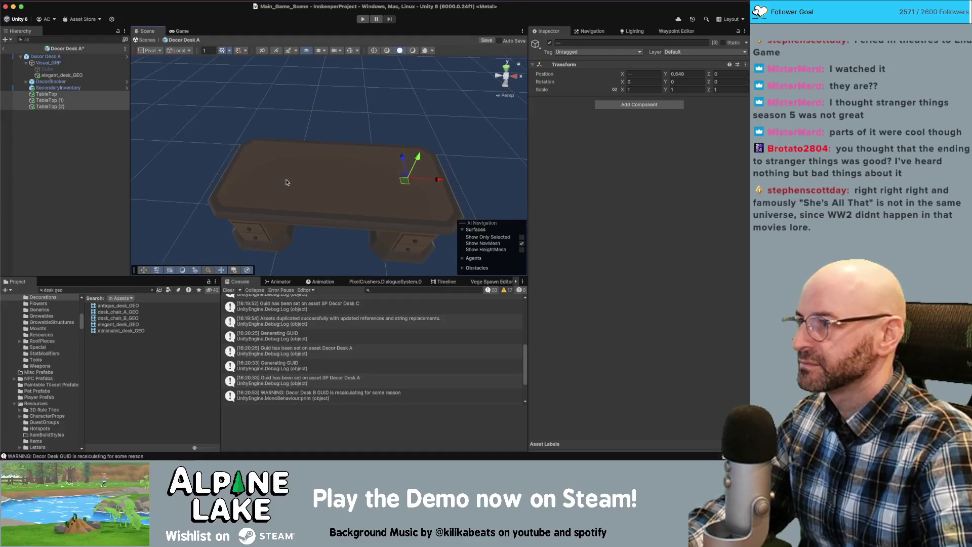
key(ctrl+s)
click(96, 288)
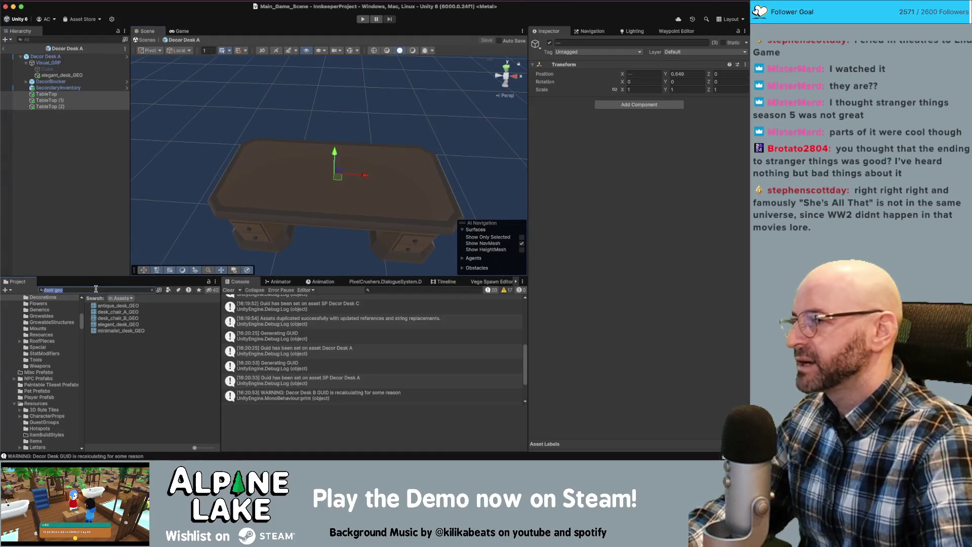
Open the Decor Desk B prefab and orbit to a near top-down view of the antique desk
text(decor)
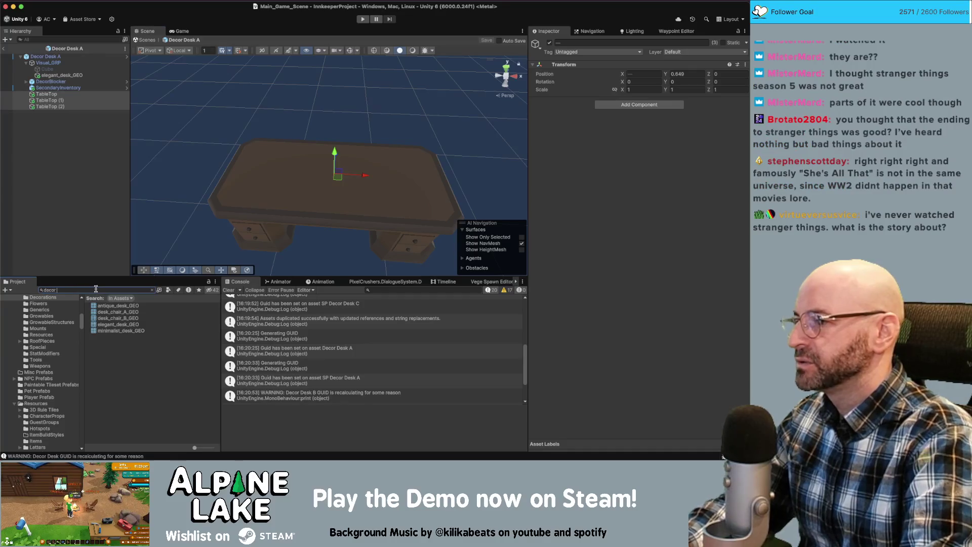
text( desk b)
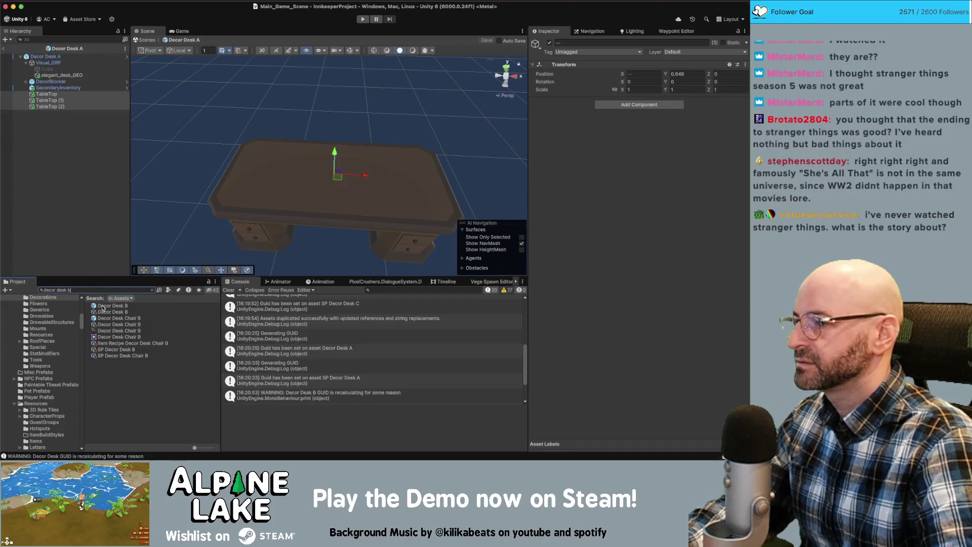
double_click(102, 306)
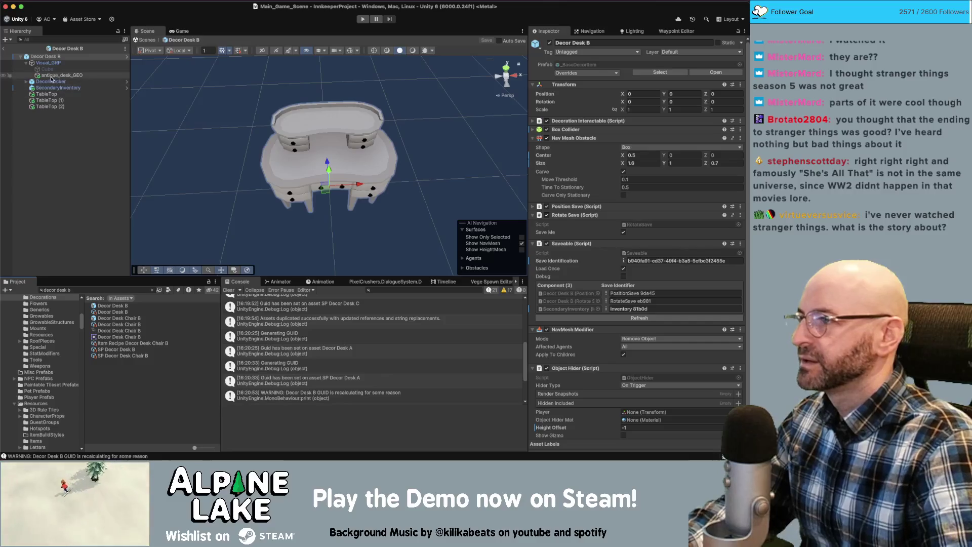
click(46, 94)
shift+click(51, 106)
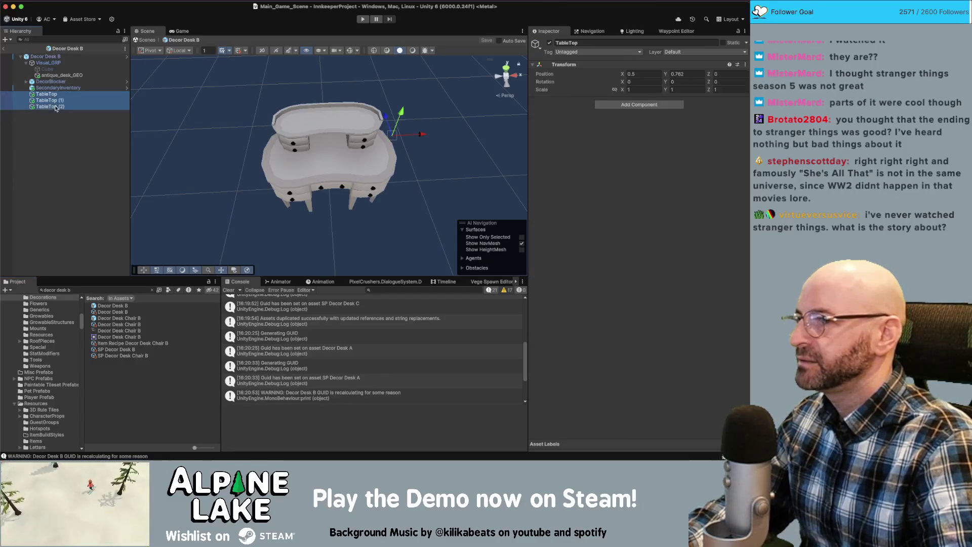
mouse_move(238, 87)
mouse_down()
mouse_move(264, 82)
mouse_move(241, 81)
mouse_up()
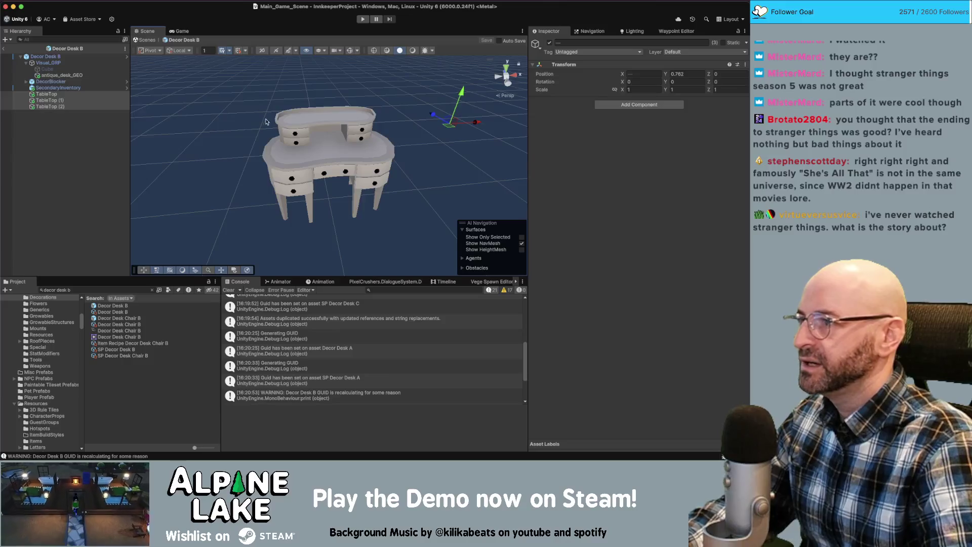
click(287, 149)
drag(287, 149, 301, 195)
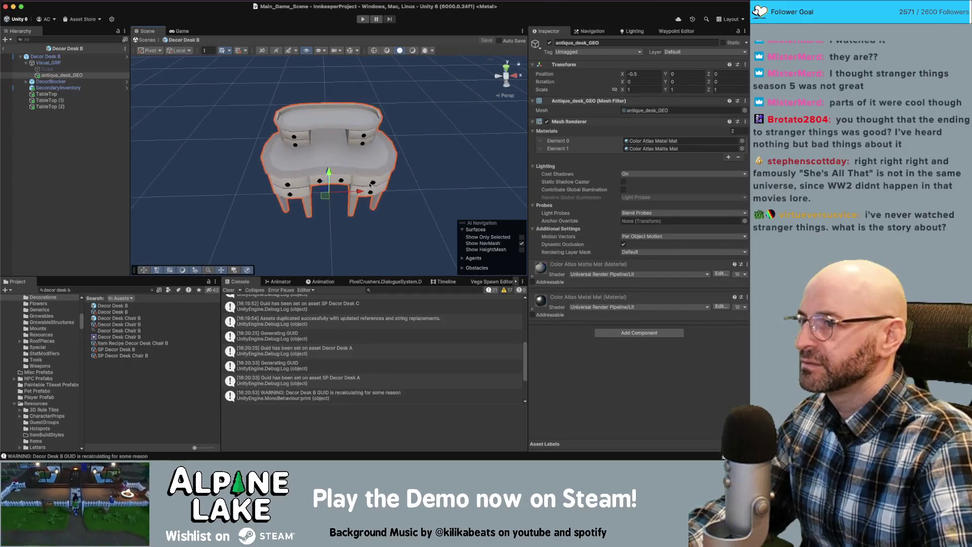
scroll(301, 195, down, 3)
mouse_move(377, 172)
mouse_down()
mouse_move(381, 275)
mouse_move(377, 213)
mouse_up()
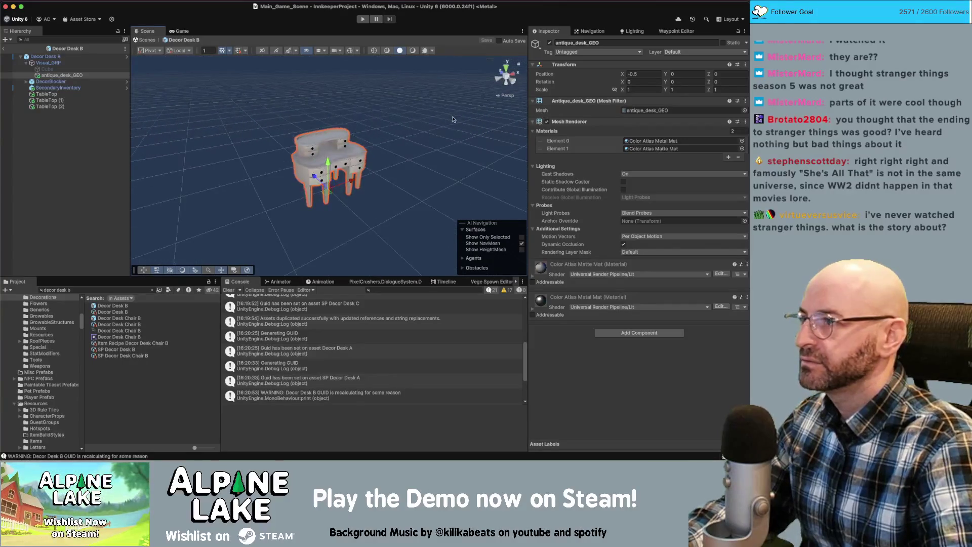
Delete TableTop (1) and (2) and drag the remaining TableTop toward the desk centre
click(47, 95)
double_click(51, 100)
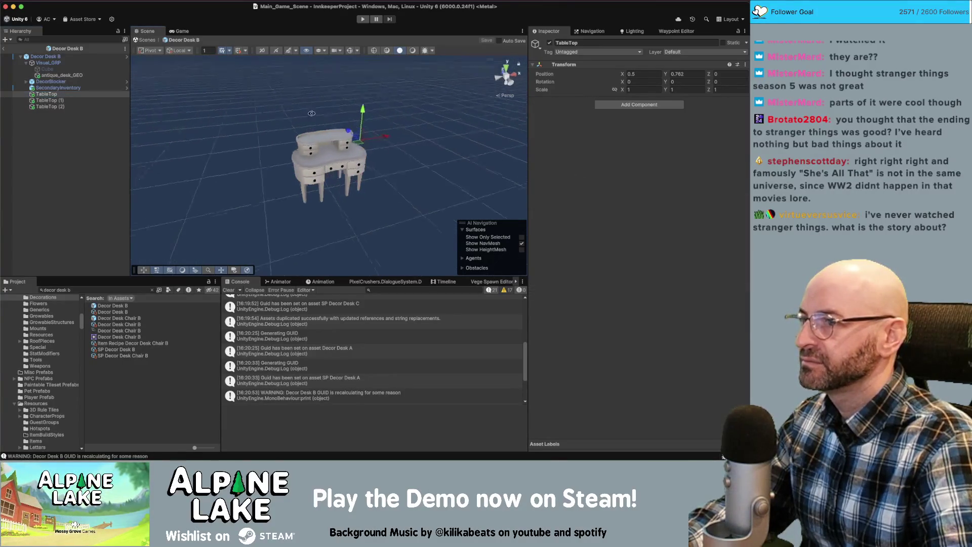
shift+click(74, 108)
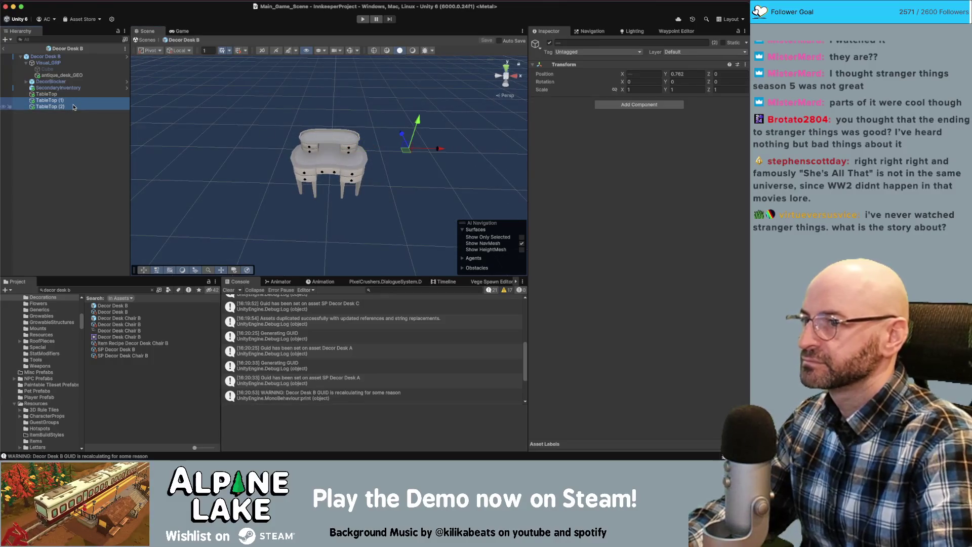
key(super+BackSpace)
click(72, 95)
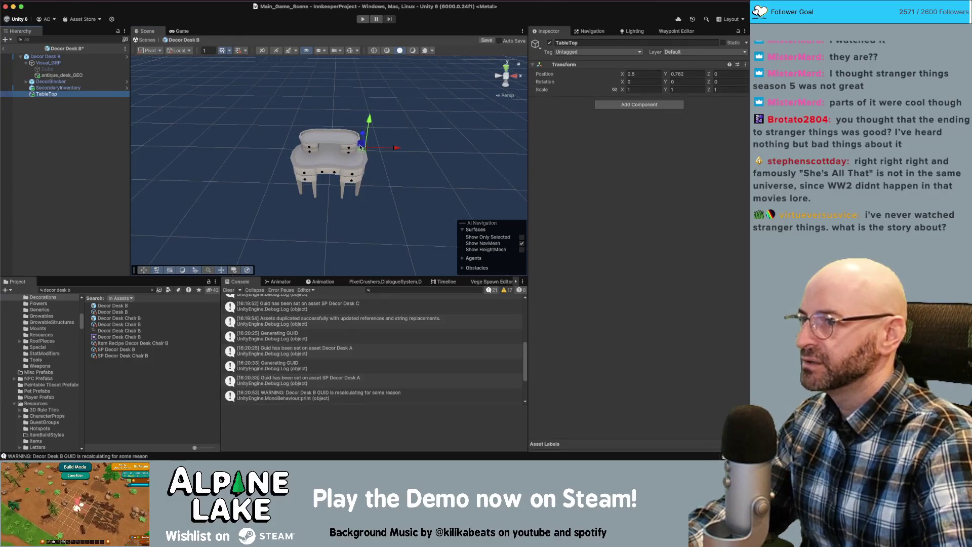
mouse_move(331, 161)
mouse_down()
mouse_move(295, 163)
mouse_move(333, 164)
mouse_move(229, 276)
mouse_up()
key(f)
Restore the two extra TableTop points and set the main TableTop's Position X to 0
click(643, 74)
text(0)
mouse_move(431, 141)
mouse_down()
mouse_move(324, 167)
mouse_move(291, 138)
mouse_move(324, 114)
mouse_move(309, 122)
mouse_move(326, 143)
mouse_up()
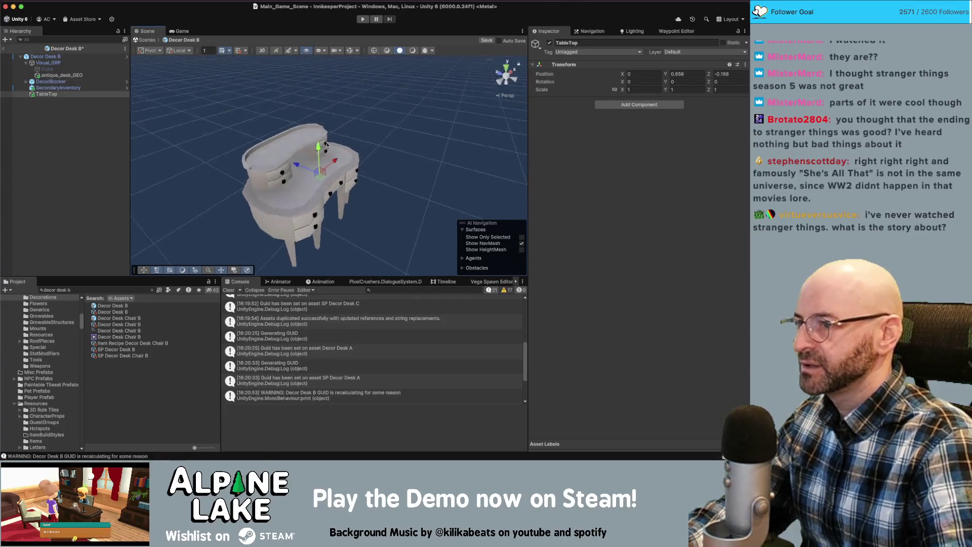
key(super+v)
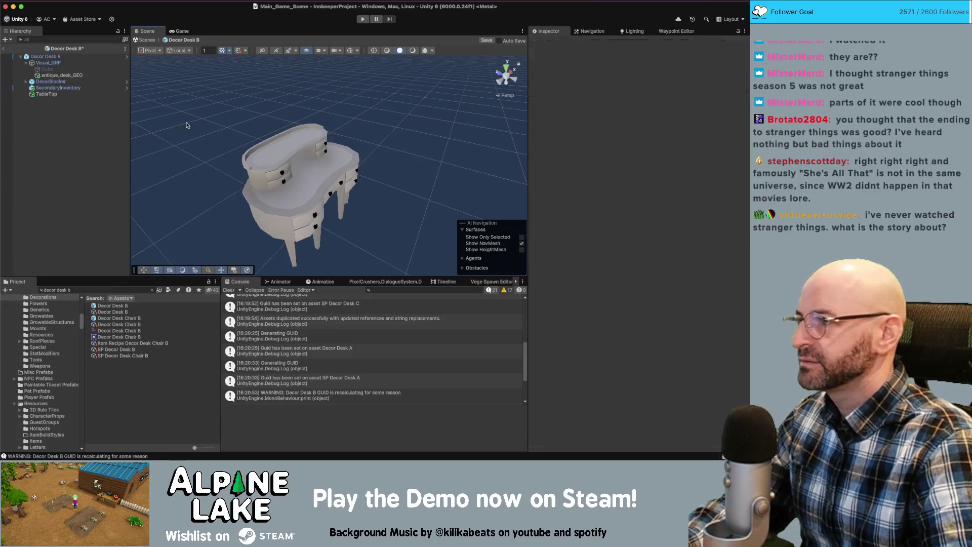
click(46, 94)
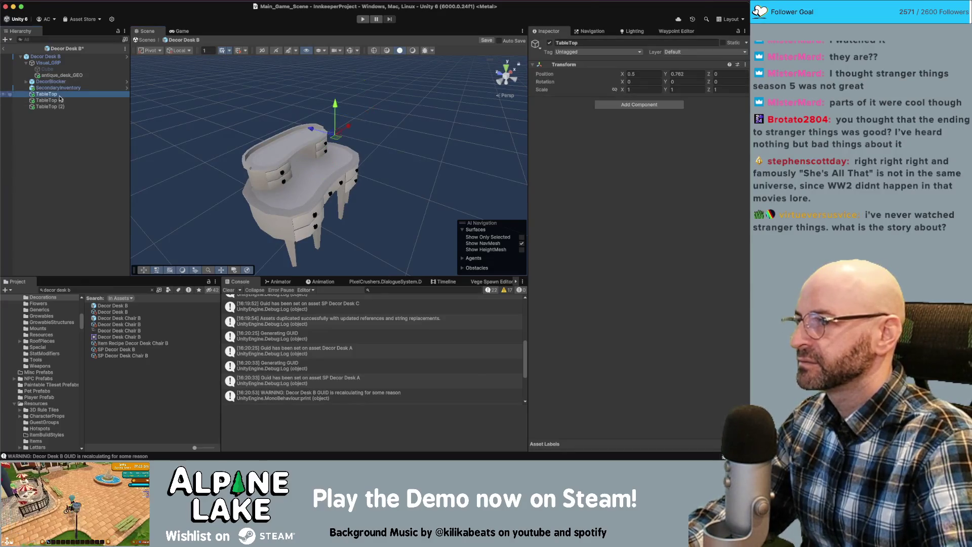
click(652, 75)
text(0)
key(Return)
drag(349, 133, 274, 131)
drag(307, 166, 320, 177)
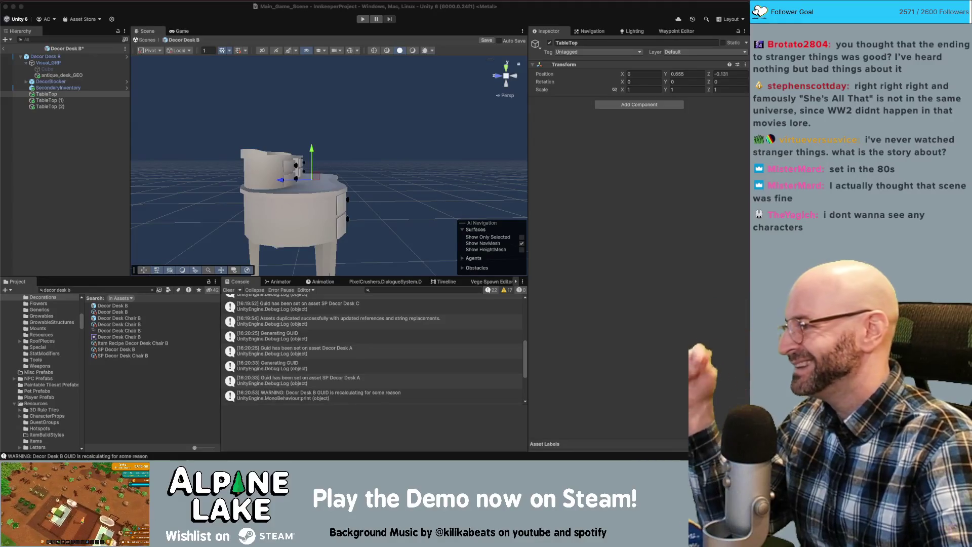
Select Decor Desk B's TableTop (1) and TableTop (2) points
click(343, 108)
Check Decor Desk B's TableTop, TableTop (1) and TableTop (2) points from the desk's other side
drag(342, 109, 186, 105)
click(54, 99)
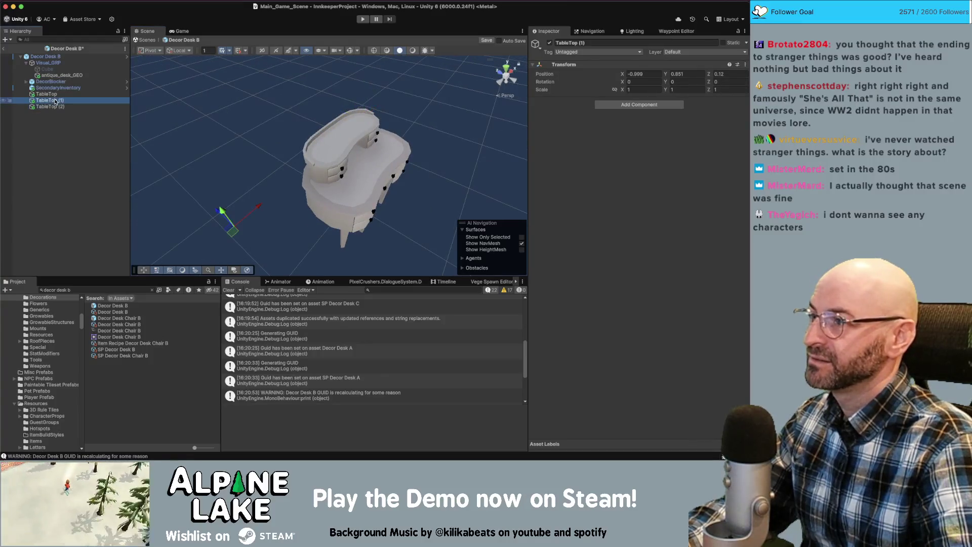
click(55, 112)
click(53, 106)
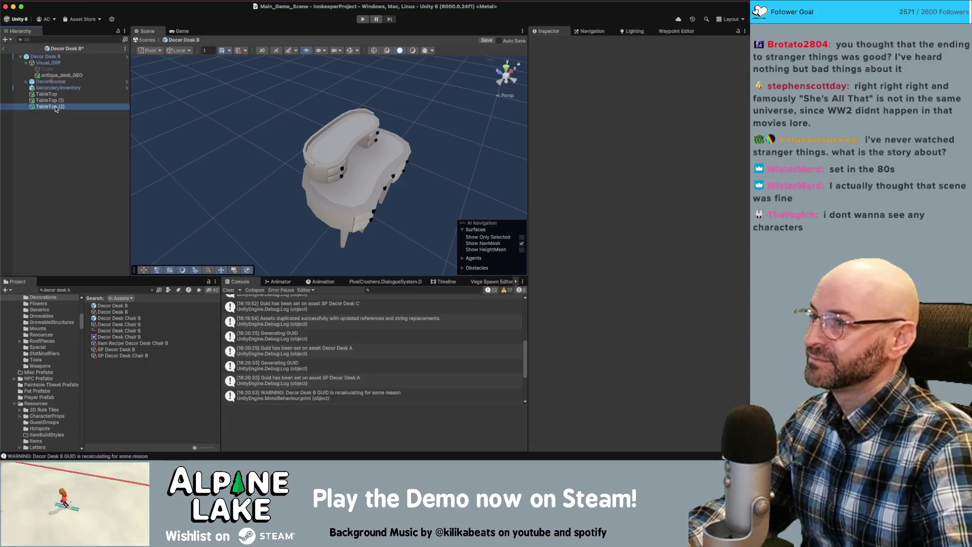
click(349, 50)
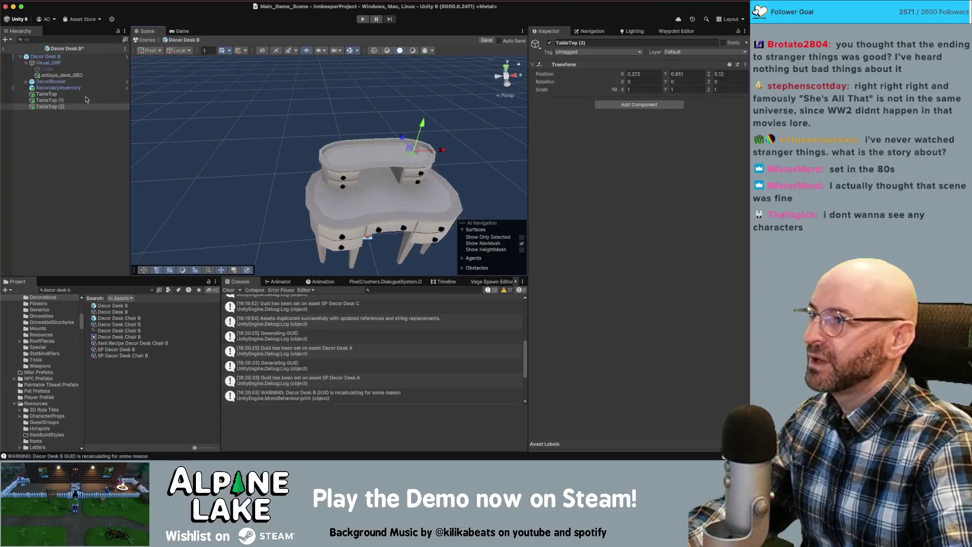
click(56, 96)
click(55, 100)
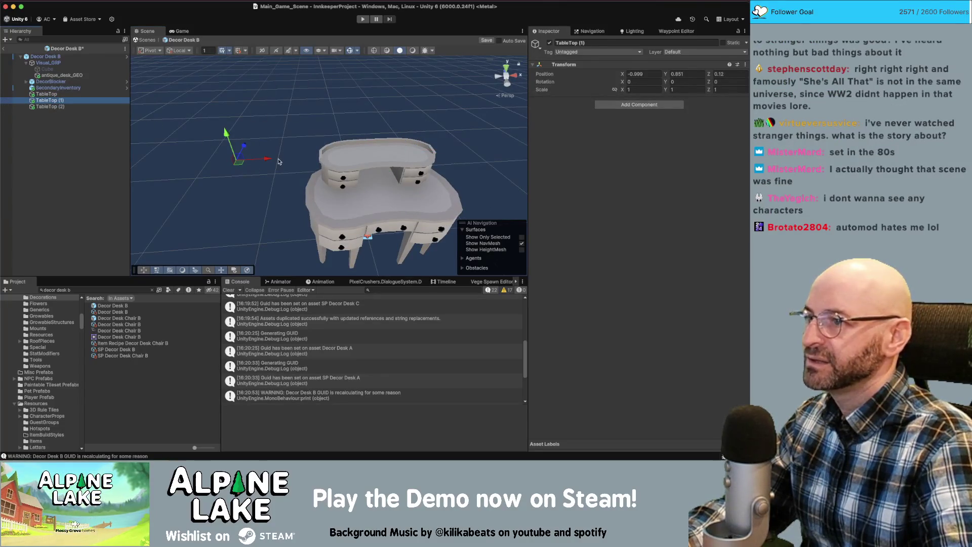
Inspect the Decor Desk B root, SecondaryInventory, antique_desk_GEO and Visual_GRP objects
click(51, 56)
scroll(574, 217, down, 1)
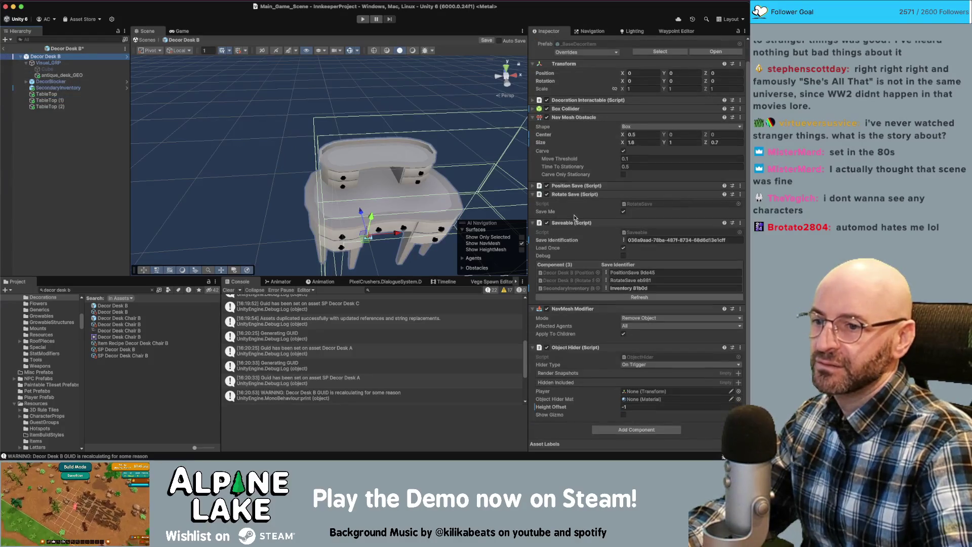
click(58, 113)
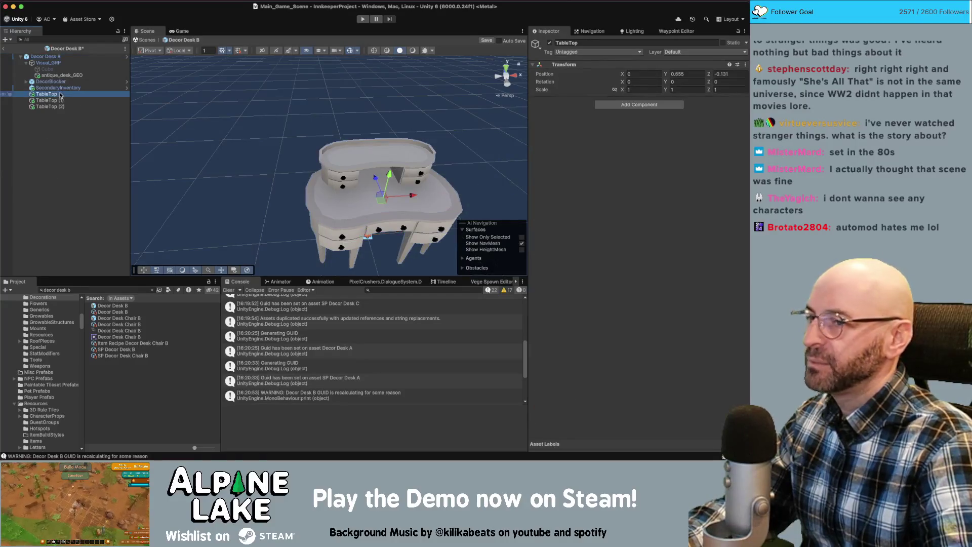
click(58, 87)
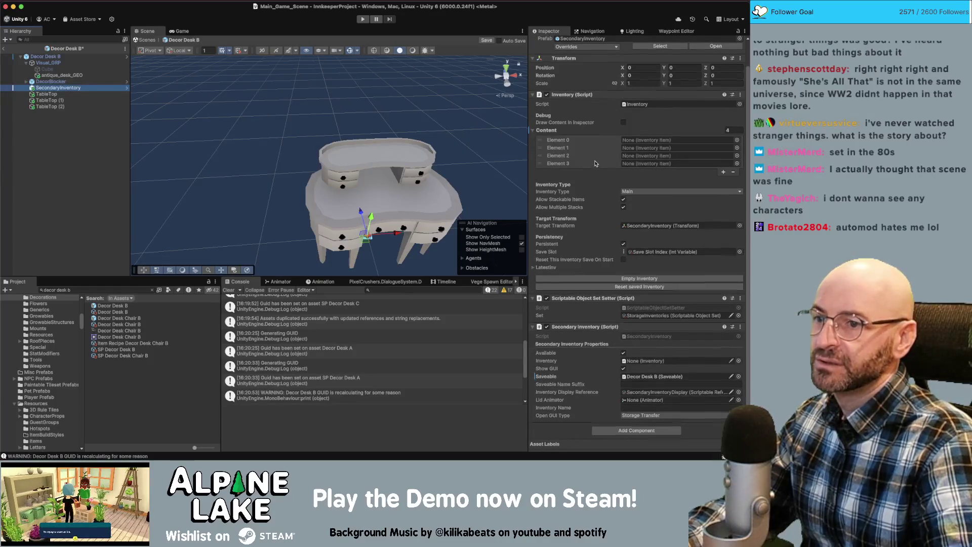
click(70, 76)
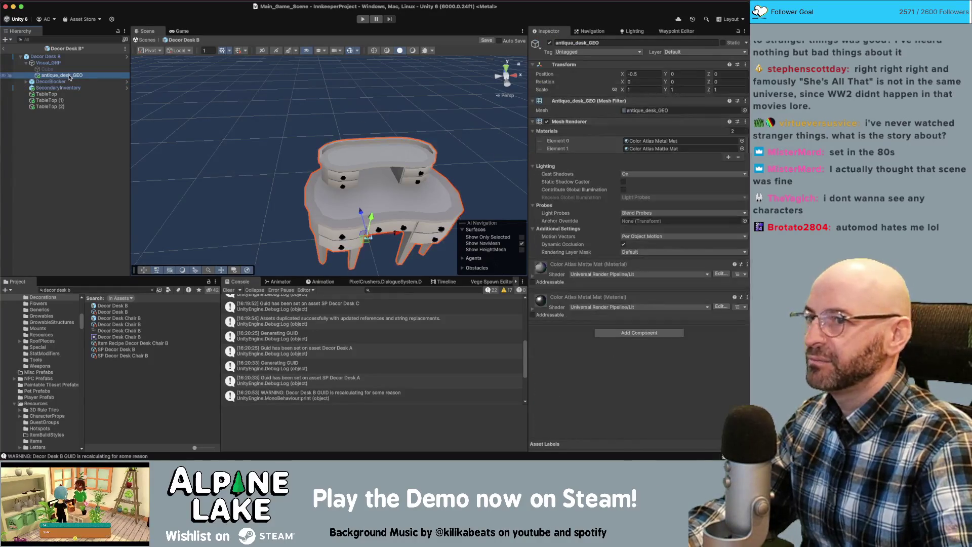
click(64, 63)
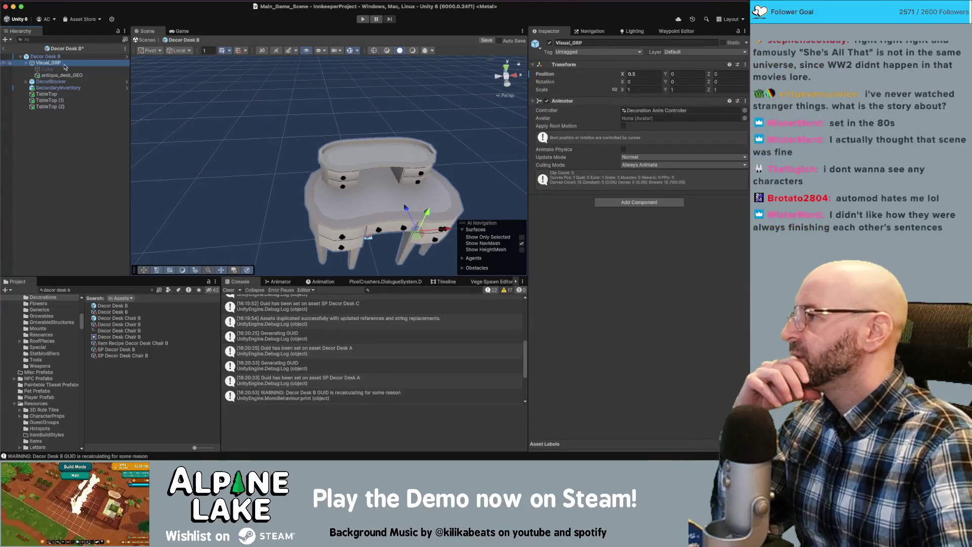
Slide TableTop (1) along X onto the desk top, then include TableTop (2) in the selection
click(64, 95)
click(64, 100)
mouse_move(266, 158)
mouse_down()
mouse_move(362, 153)
mouse_move(289, 117)
mouse_move(278, 98)
mouse_up()
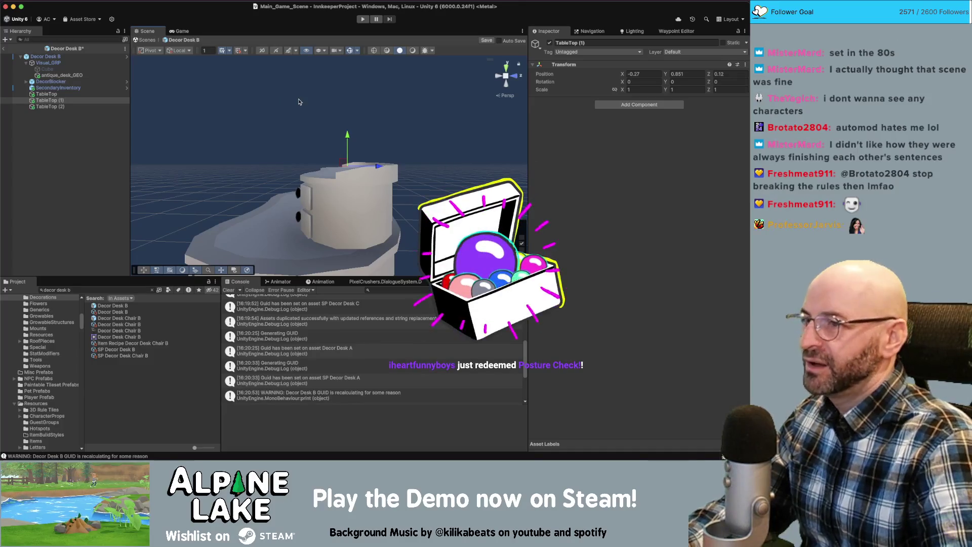
key(f)
shift+click(51, 106)
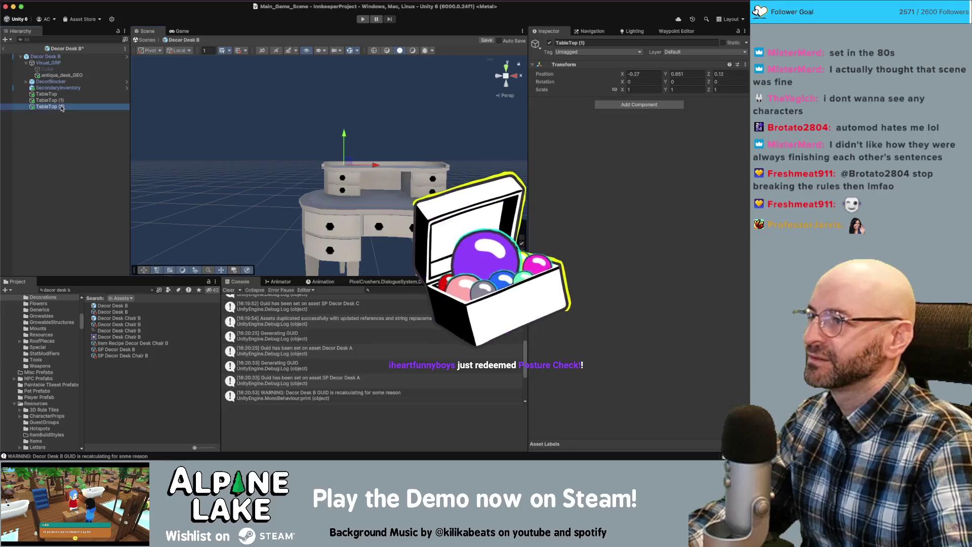
mouse_move(357, 129)
mouse_down()
mouse_move(329, 150)
mouse_move(396, 167)
mouse_move(385, 163)
mouse_up()
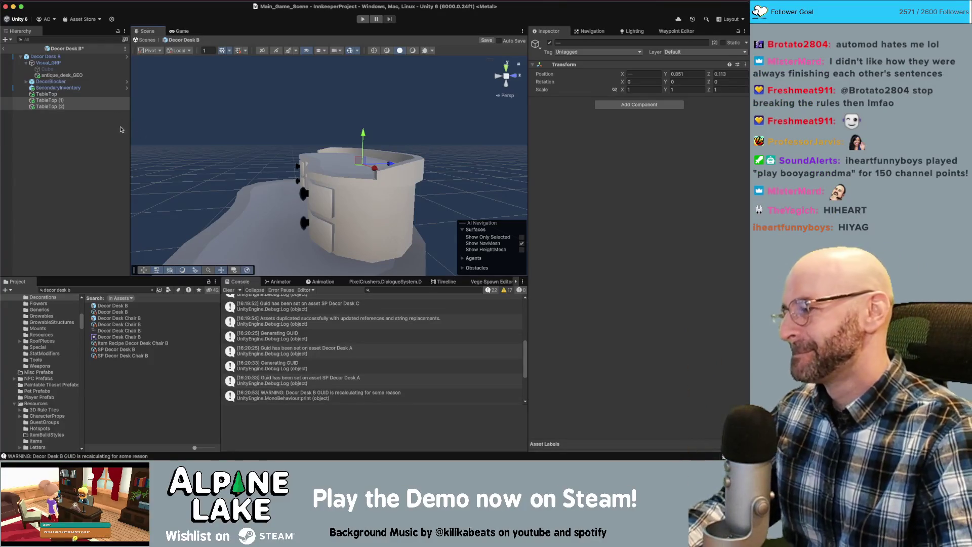
mouse_move(288, 146)
mouse_down()
mouse_move(413, 110)
mouse_move(368, 110)
mouse_move(373, 126)
mouse_up()
Frame TableTop (1) and review its desk-top placement from front, side and top views
click(50, 100)
key(f)
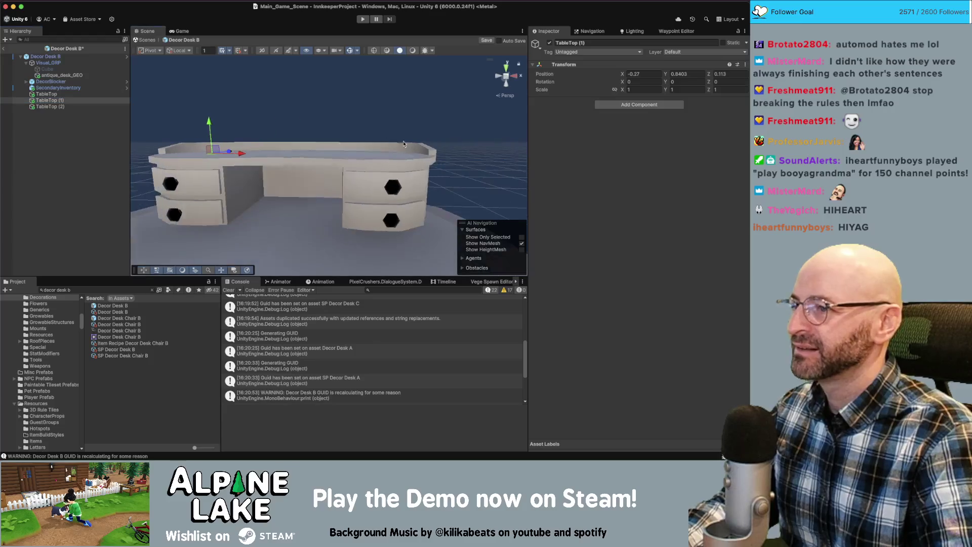
scroll(403, 143, down, 5)
scroll(404, 144, up, 5)
mouse_move(405, 144)
mouse_down()
mouse_move(471, 150)
mouse_move(385, 140)
mouse_up()
scroll(470, 150, up, 3)
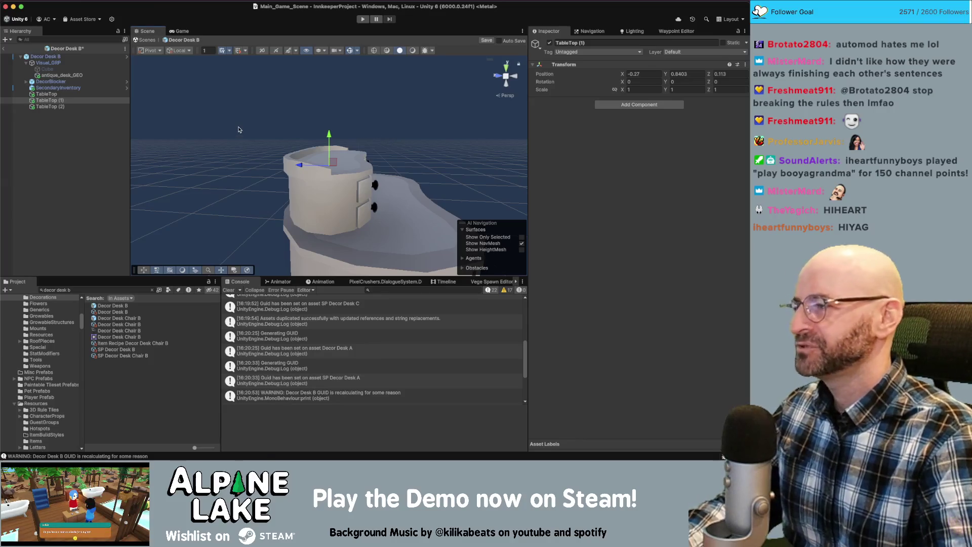
drag(234, 124, 196, 137)
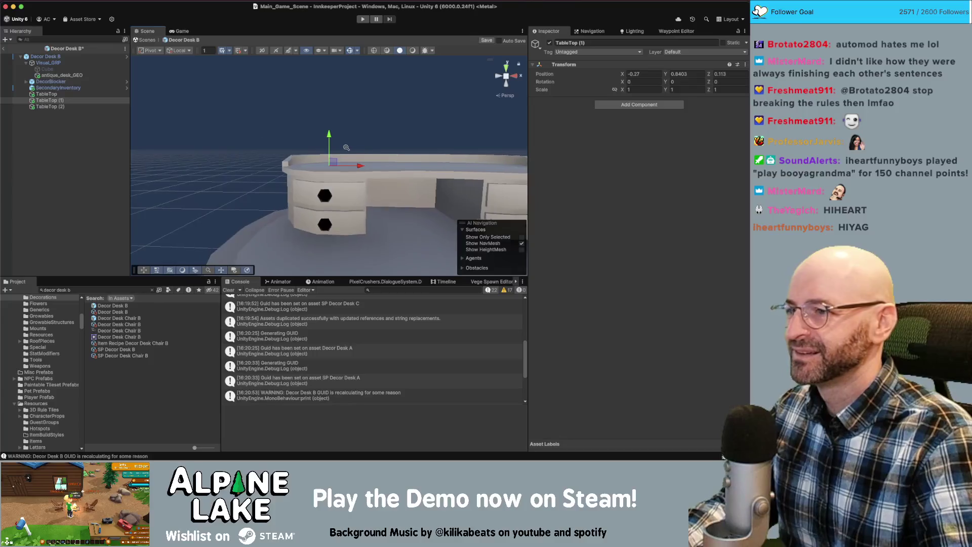
scroll(213, 152, down, 5)
drag(223, 167, 293, 229)
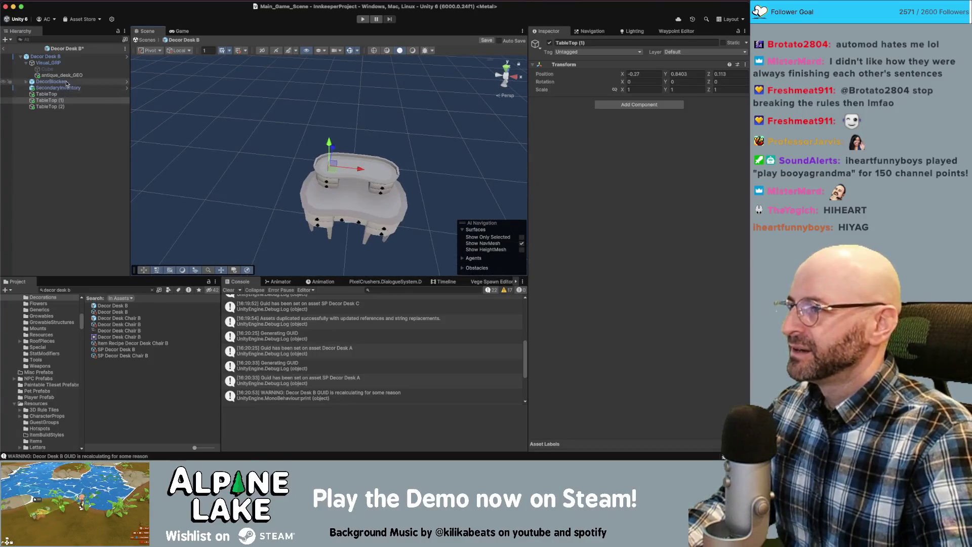
click(46, 135)
click(115, 290)
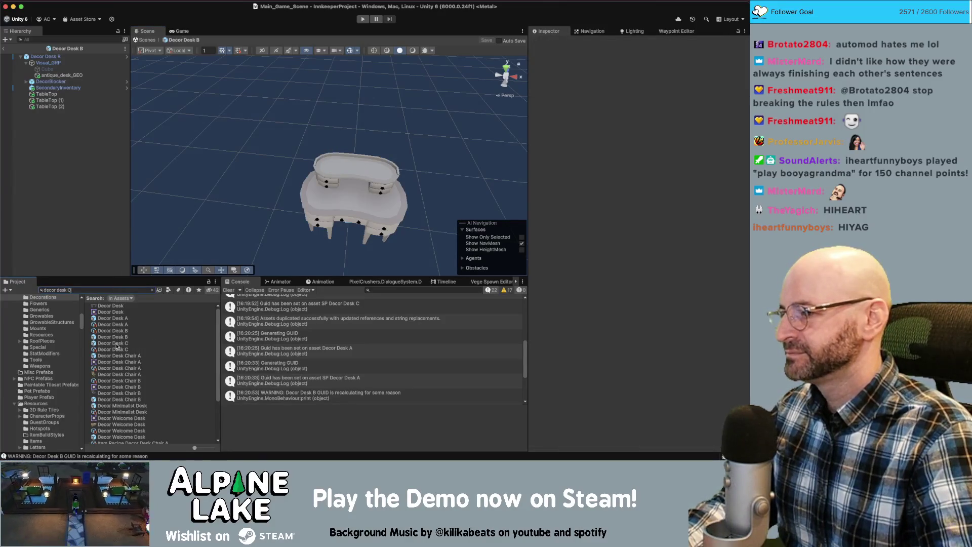
Open Decor Desk C, set its Nav Mesh Obstacle Center Y to 0.5, and save
double_click(116, 346)
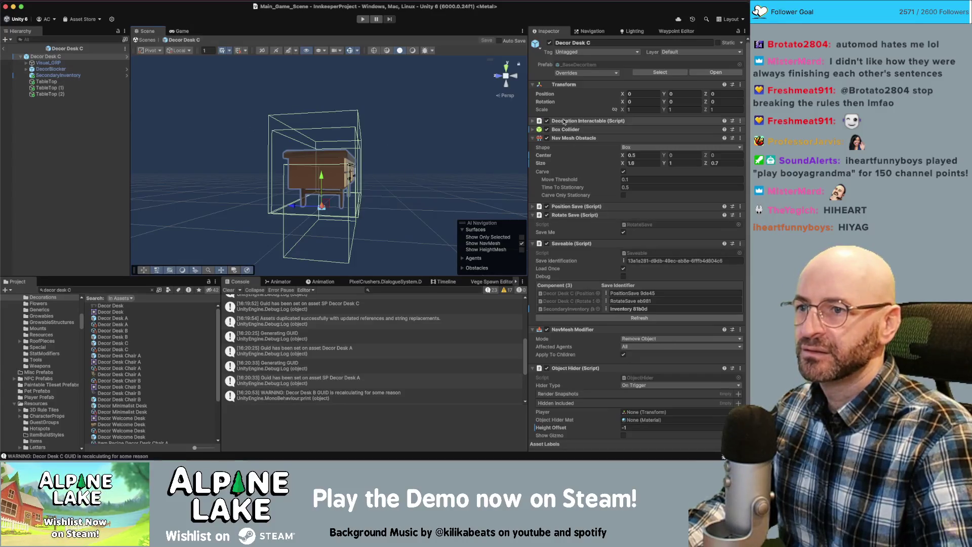
click(684, 163)
click(684, 155)
text(.5)
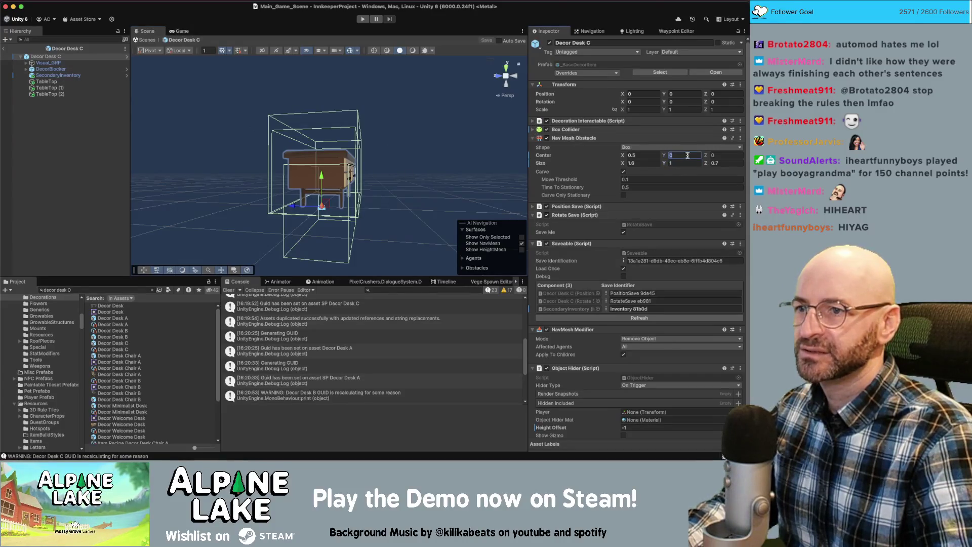
key(Return)
drag(394, 167, 374, 177)
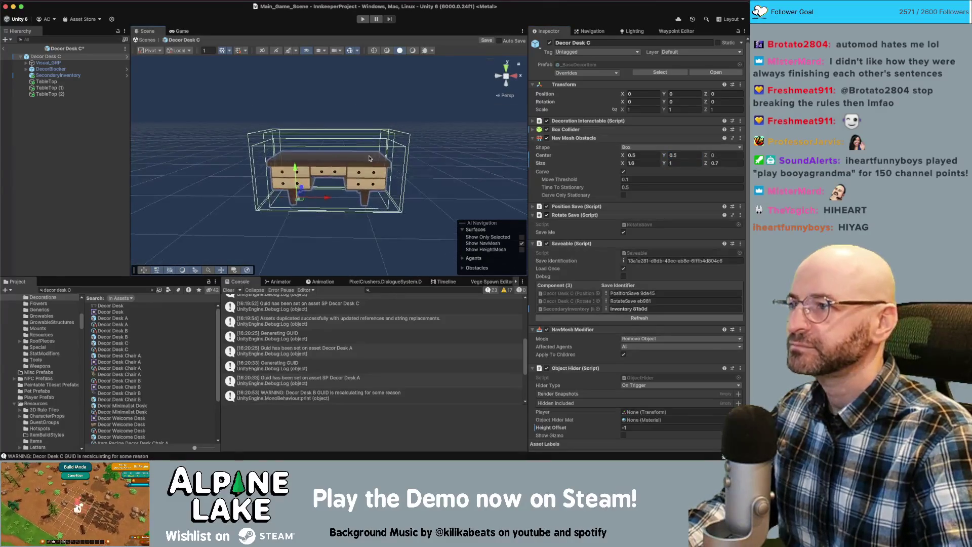
key(super+s)
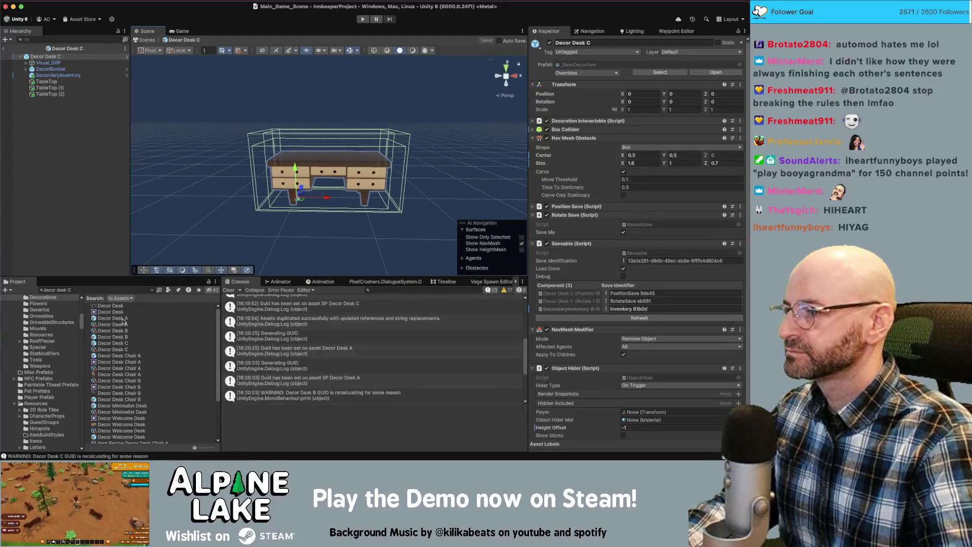
Compare with Decor Desk A's obstacle centre height, then select the TableTop points
click(123, 322)
click(679, 195)
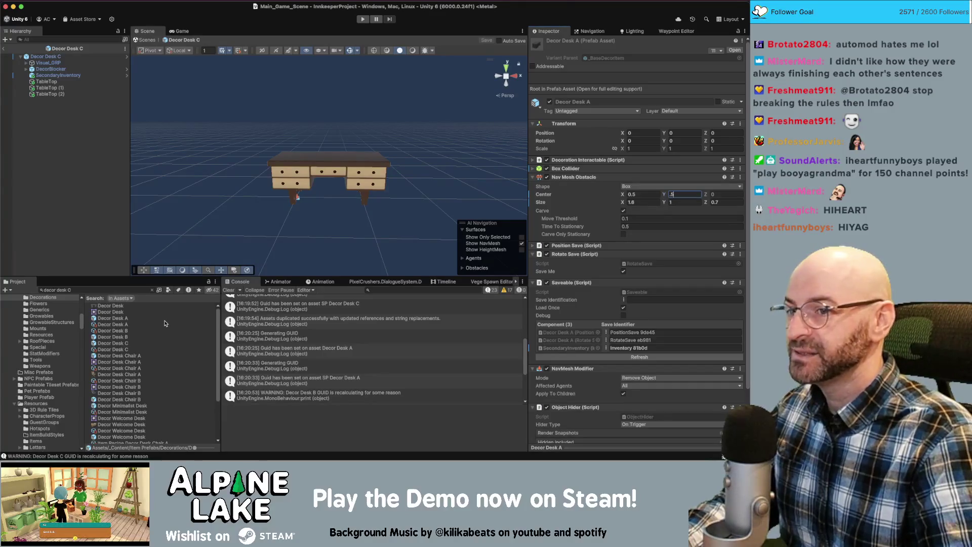
click(69, 156)
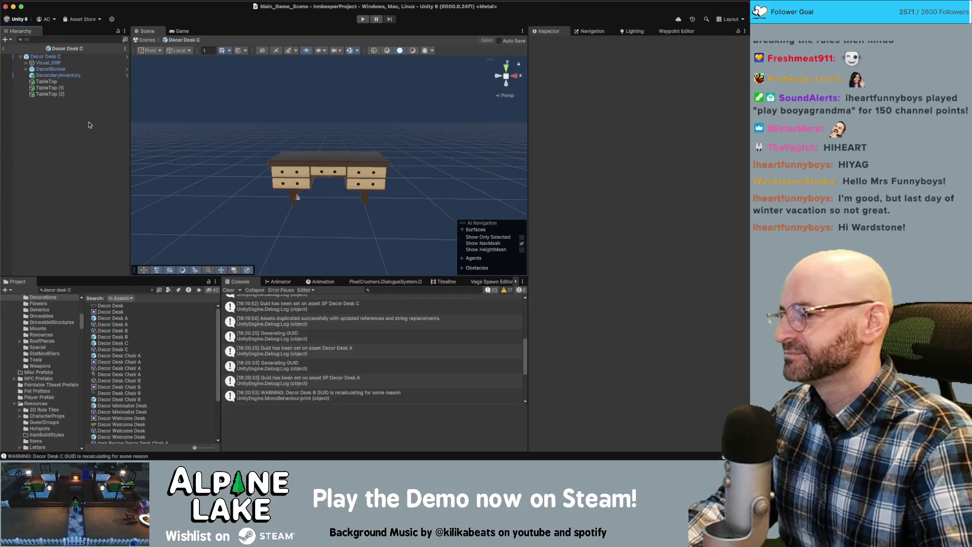
click(47, 81)
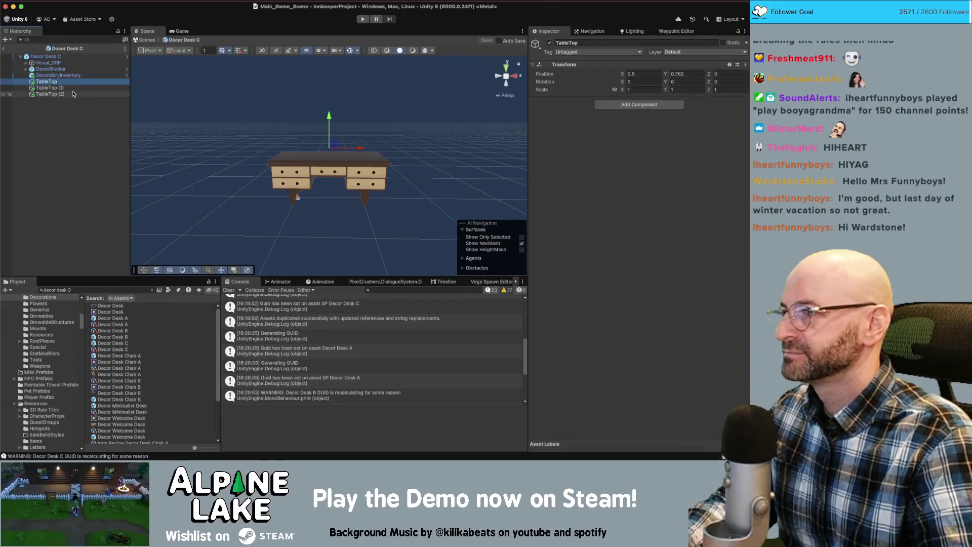
Frame Decor Desk C's three TableTop points, review TableTop (1), then save the prefab
shift+click(71, 94)
key(f)
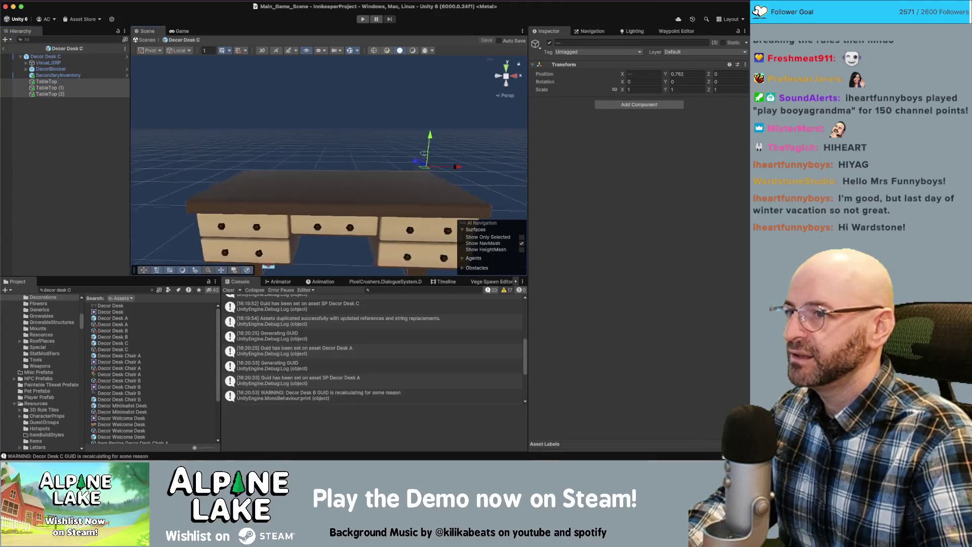
mouse_move(433, 135)
mouse_down()
mouse_move(425, 117)
mouse_move(427, 146)
mouse_up()
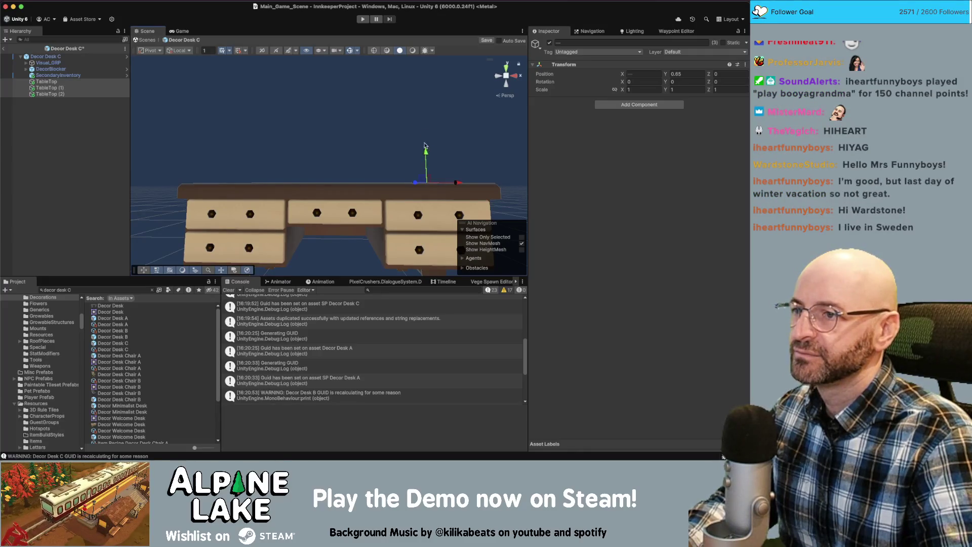
drag(425, 146, 418, 170)
click(51, 82)
click(51, 88)
scroll(181, 130, down, 2)
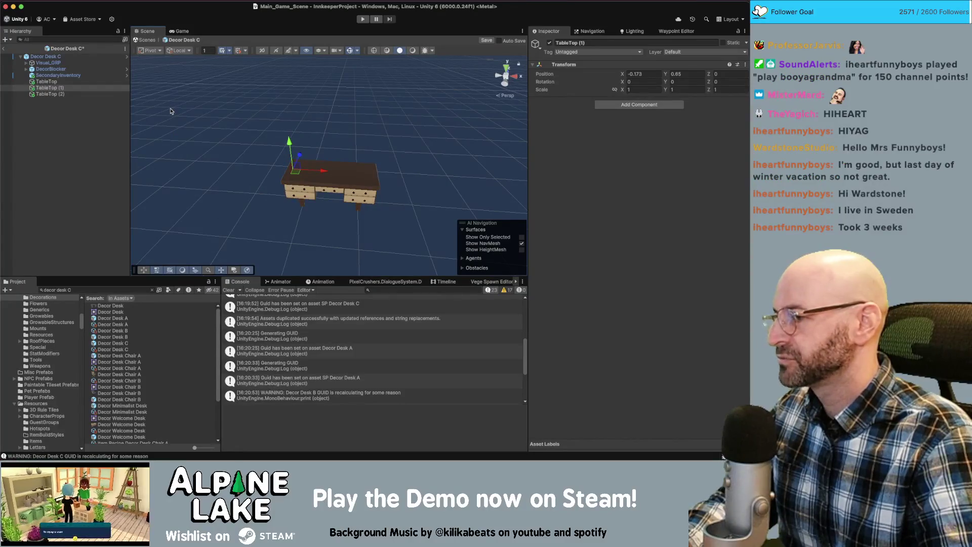
click(226, 118)
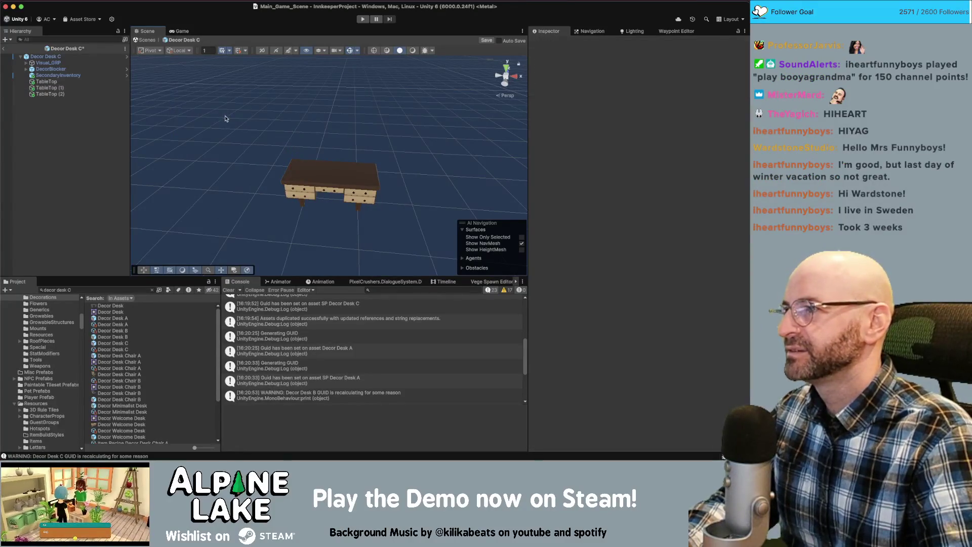
key(super+s)
drag(242, 144, 286, 143)
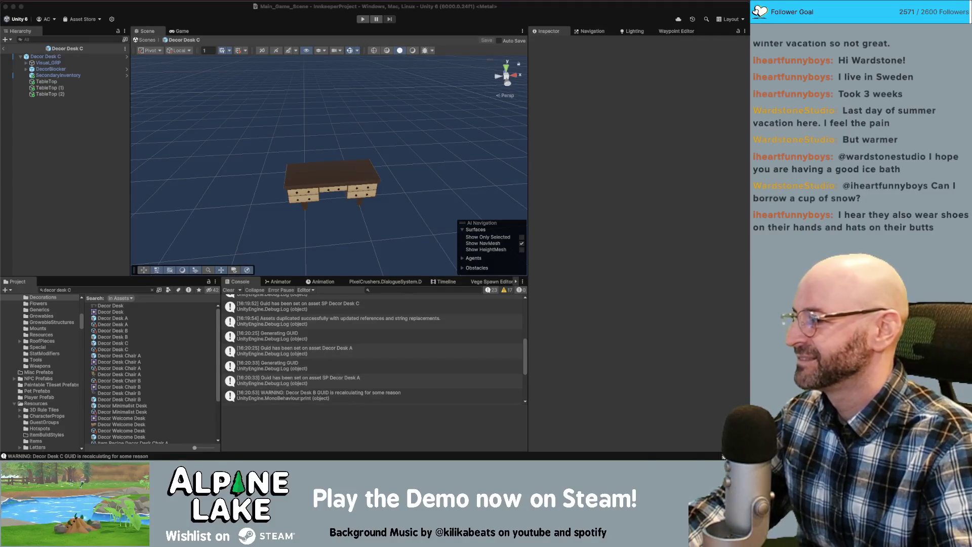
Select TableTop, TableTop (1) and TableTop (2) together and view them side-on at height 0.65
click(249, 116)
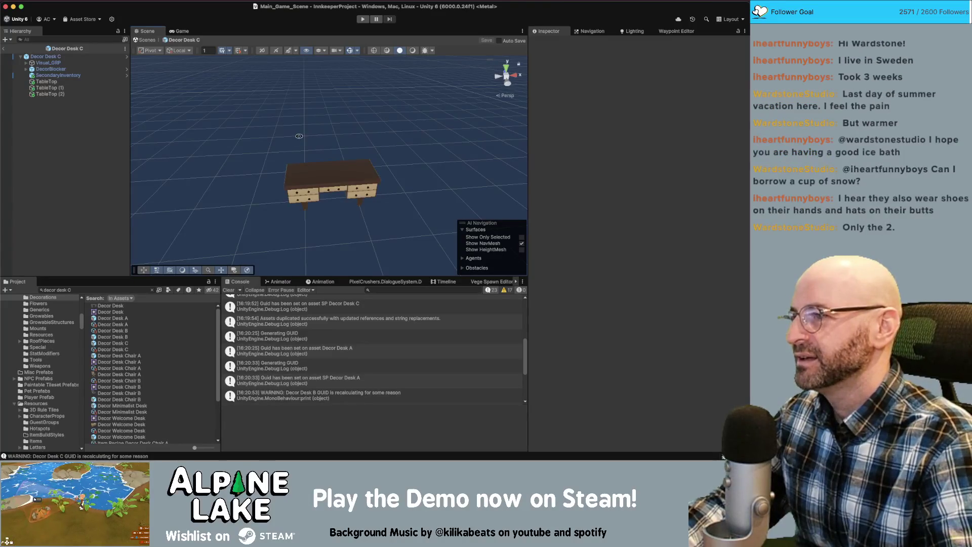
drag(300, 136, 304, 142)
mouse_move(374, 207)
mouse_down()
mouse_move(282, 130)
mouse_move(387, 108)
mouse_up()
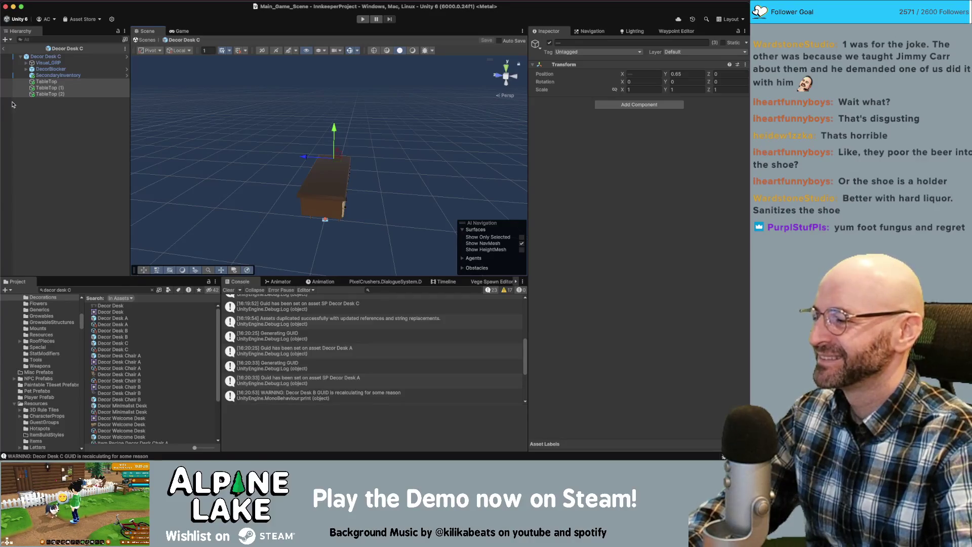
Review Decor Desk C's first TableTop point and drawers, then select the prefab root
click(87, 116)
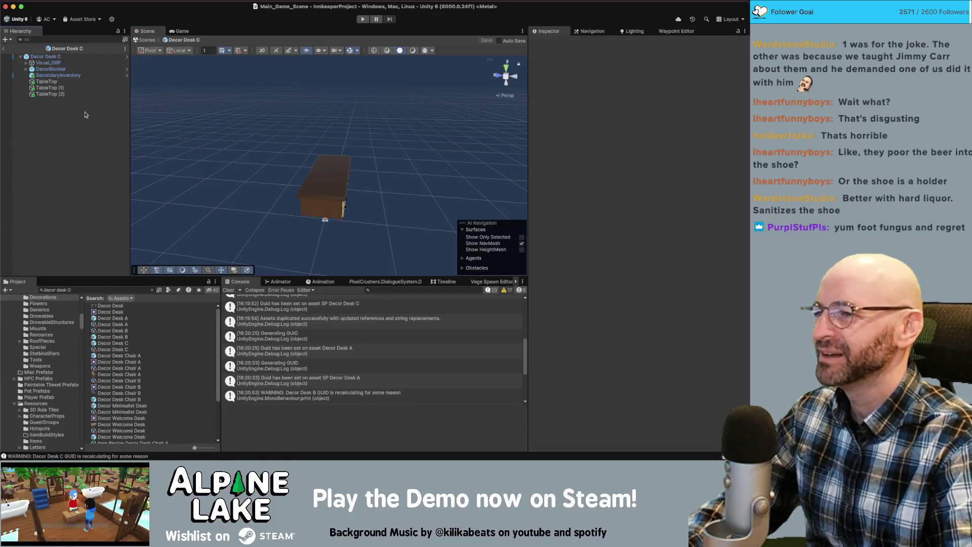
click(99, 83)
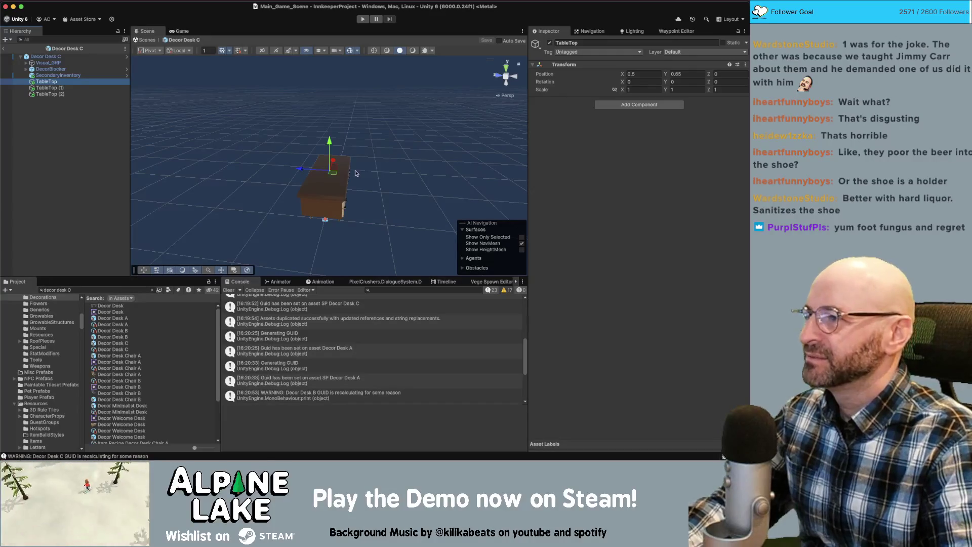
drag(206, 145, 225, 130)
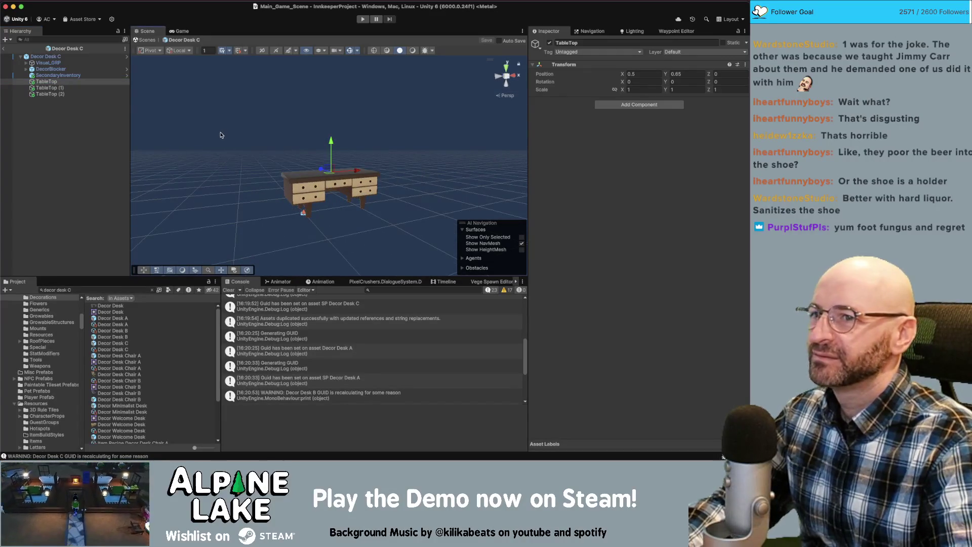
click(46, 56)
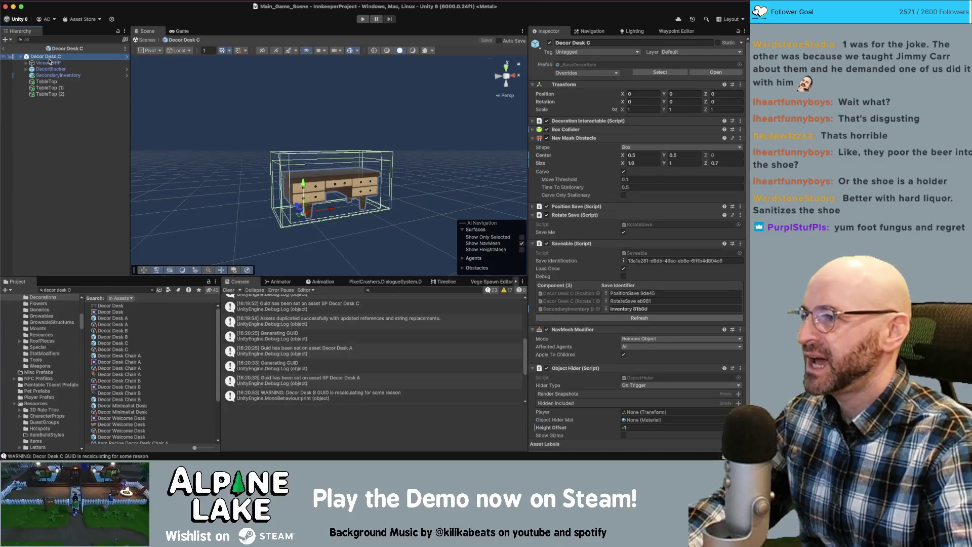
Set Decoration Type to Desk for Decor Desk A, B and C together
click(109, 324)
super+click(111, 331)
super+click(112, 350)
scroll(610, 288, down, 10)
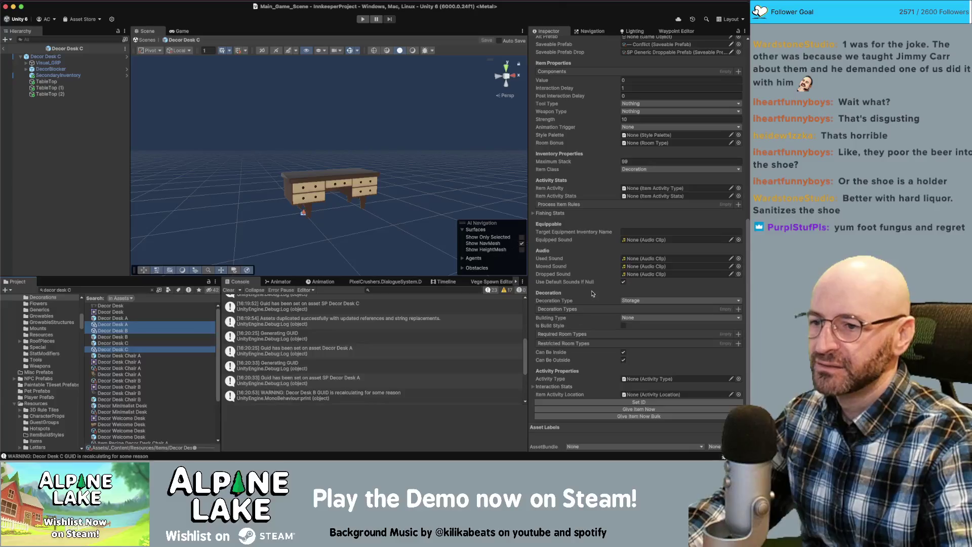
click(631, 300)
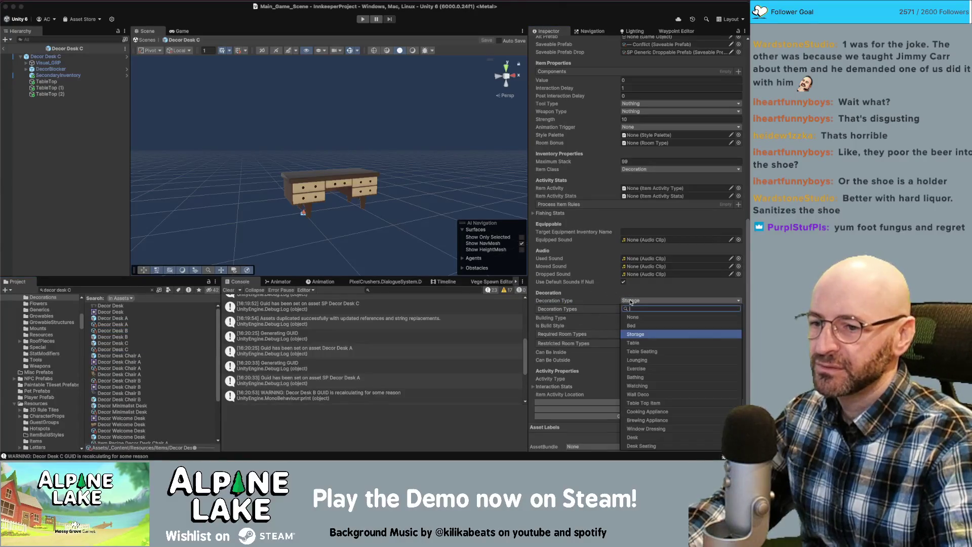
click(633, 439)
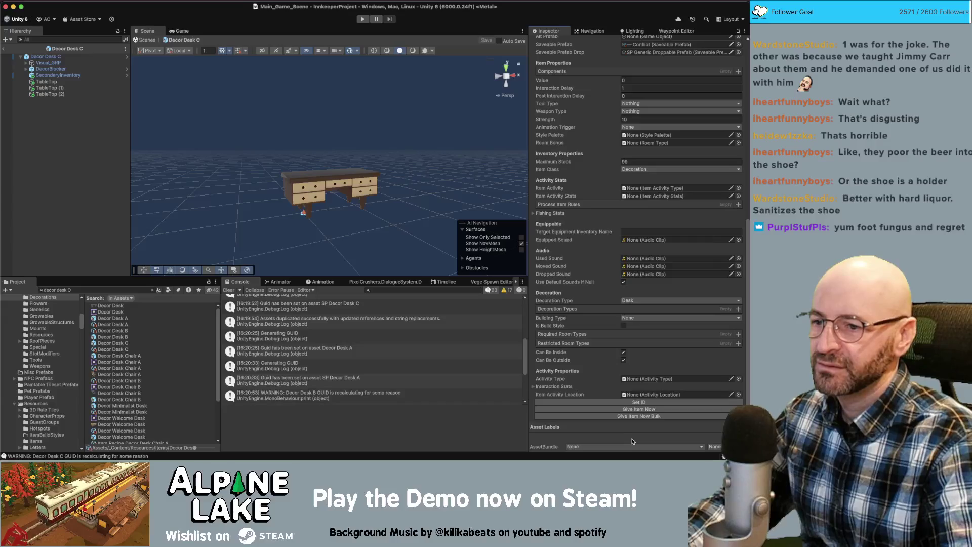
click(628, 301)
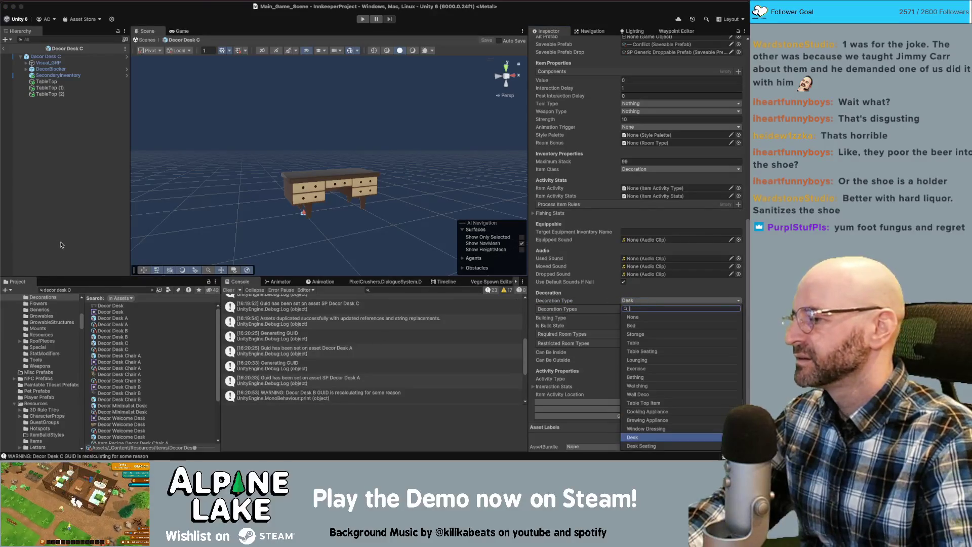
click(57, 221)
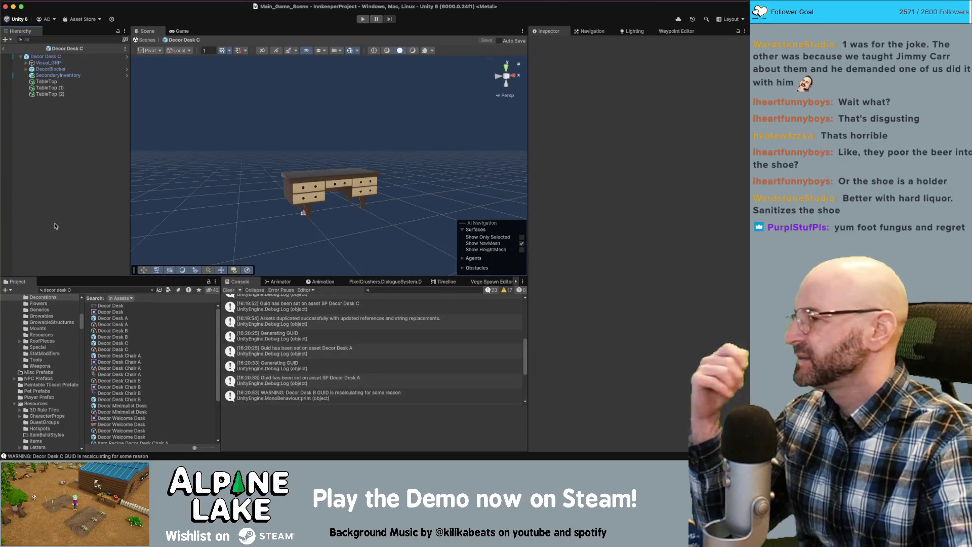
click(89, 289)
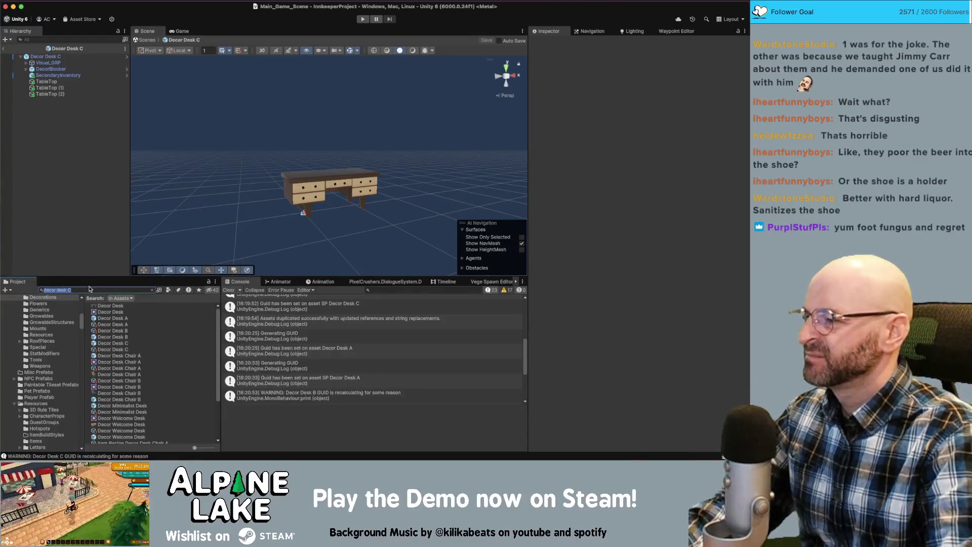
Search 'desk chair' and set Decor Desk Chair A and B to Desk Seating
text(desk chair)
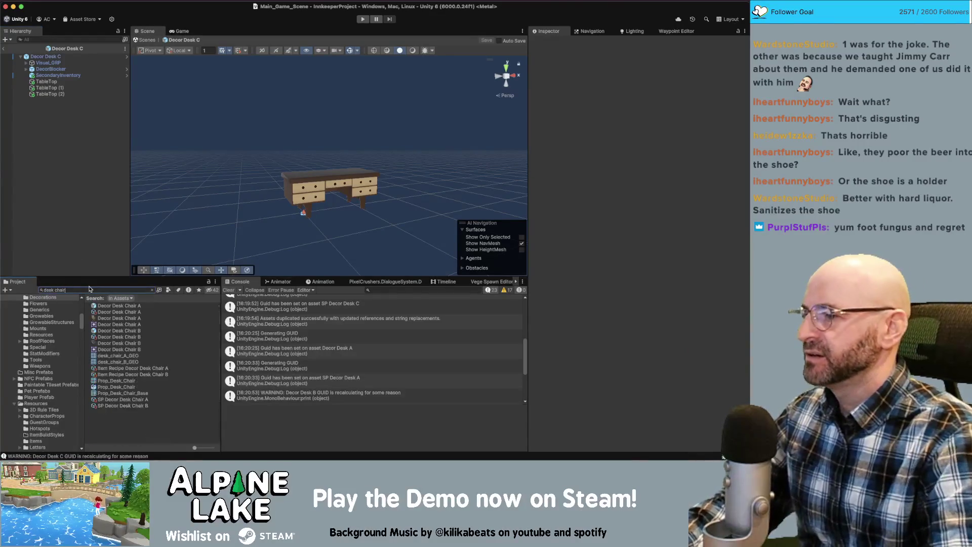
click(110, 312)
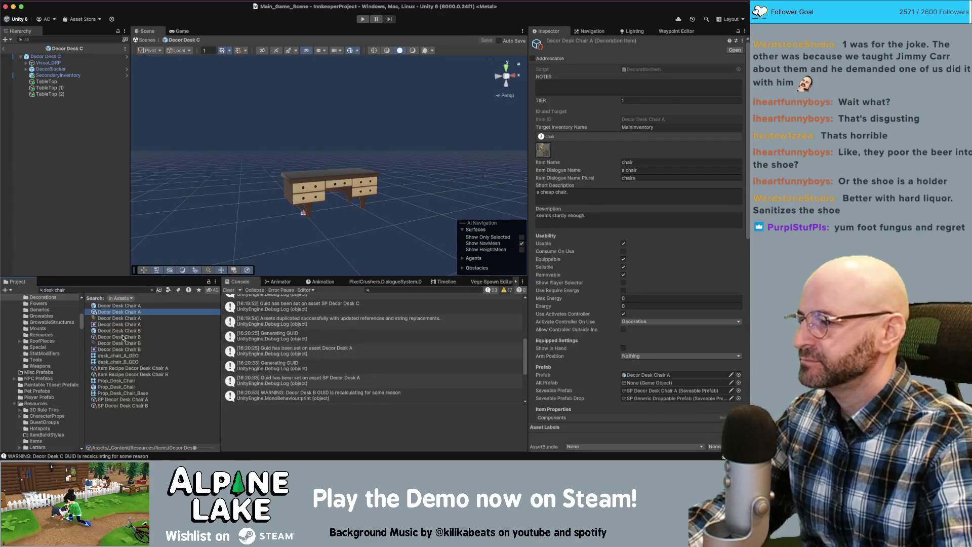
super+click(125, 337)
scroll(598, 292, down, 10)
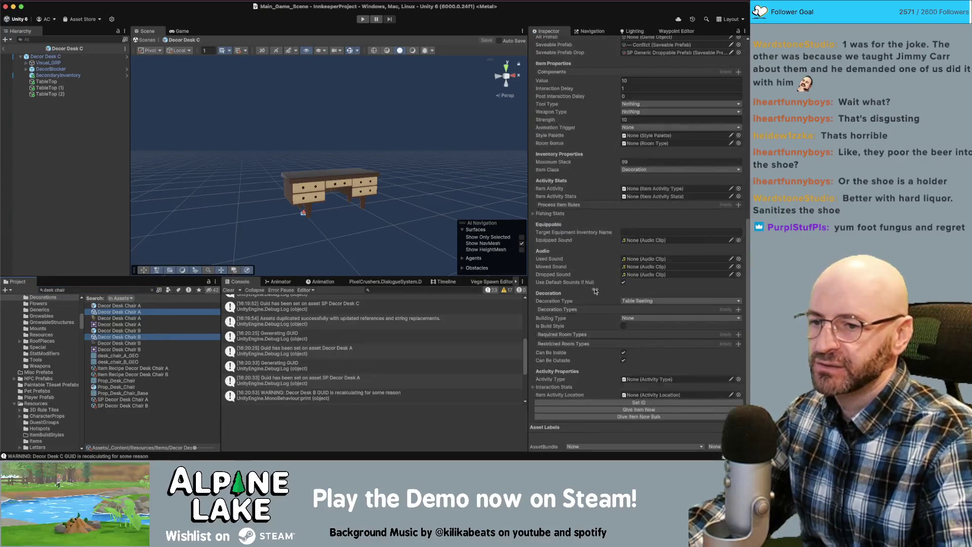
click(636, 300)
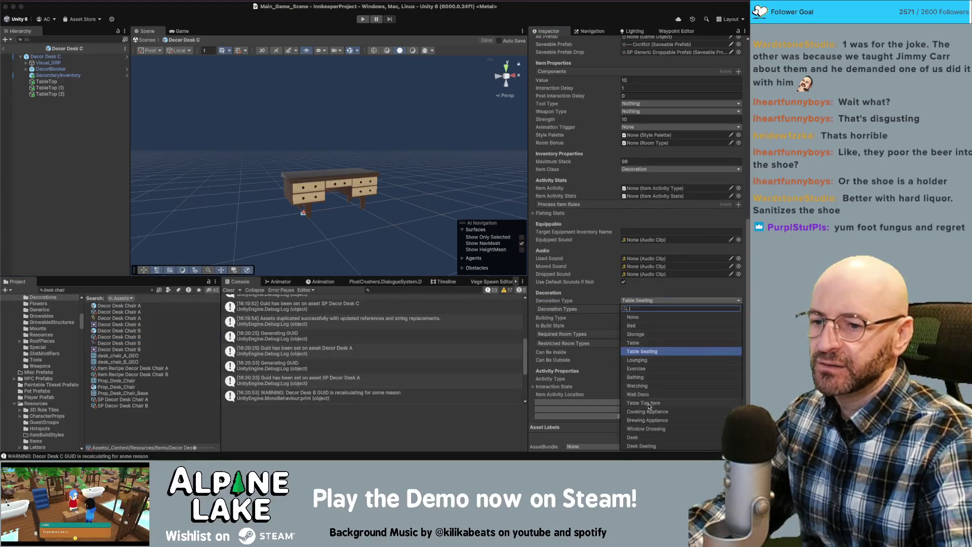
click(642, 447)
click(63, 122)
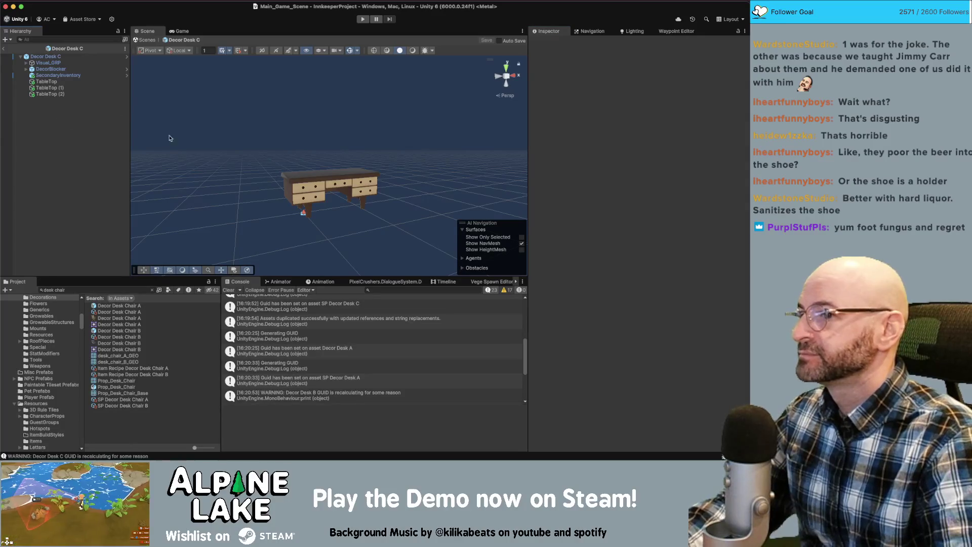
Test-place Decor Desk Chair A in front of the desk at X 0.5, rotated 811 on Y
mouse_move(133, 305)
mouse_down()
mouse_move(151, 298)
mouse_move(165, 179)
mouse_move(226, 160)
mouse_up()
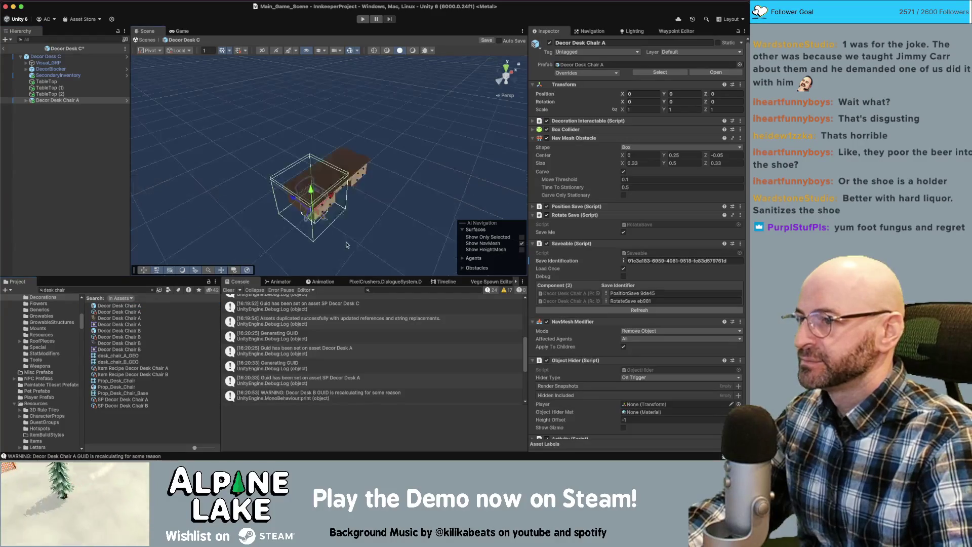
mouse_move(346, 217)
mouse_down()
mouse_move(399, 183)
mouse_move(339, 218)
mouse_up()
click(655, 94)
text(0.5)
key(Return)
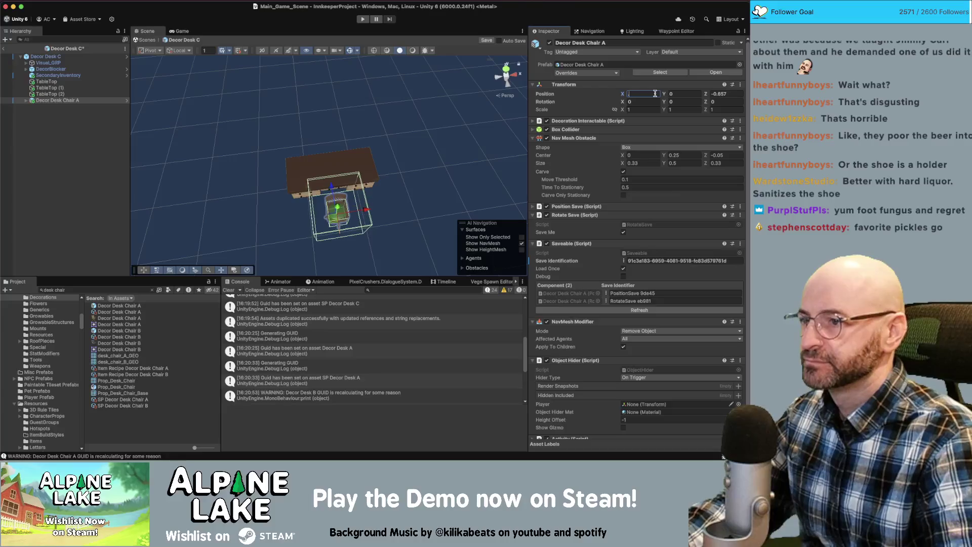
drag(407, 159, 478, 159)
click(689, 103)
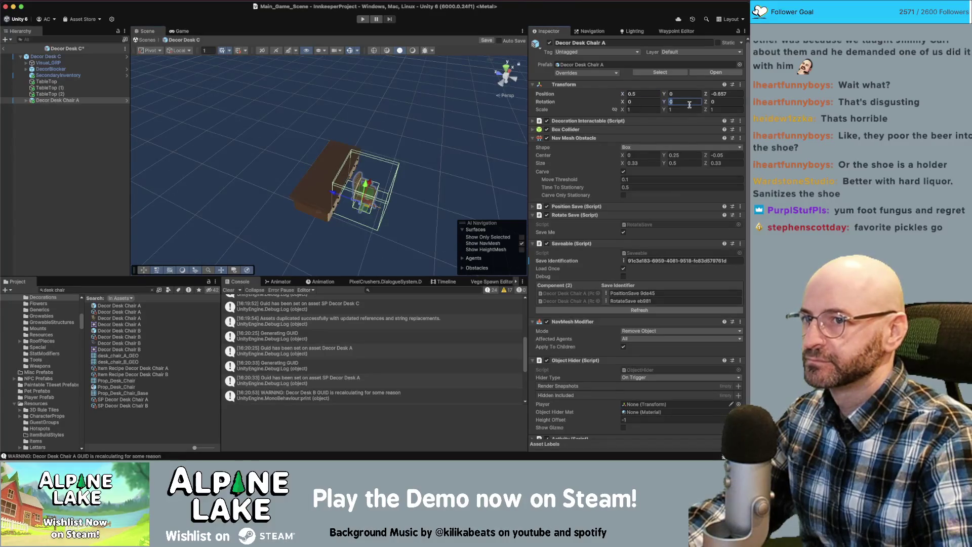
text(81)
text(18)
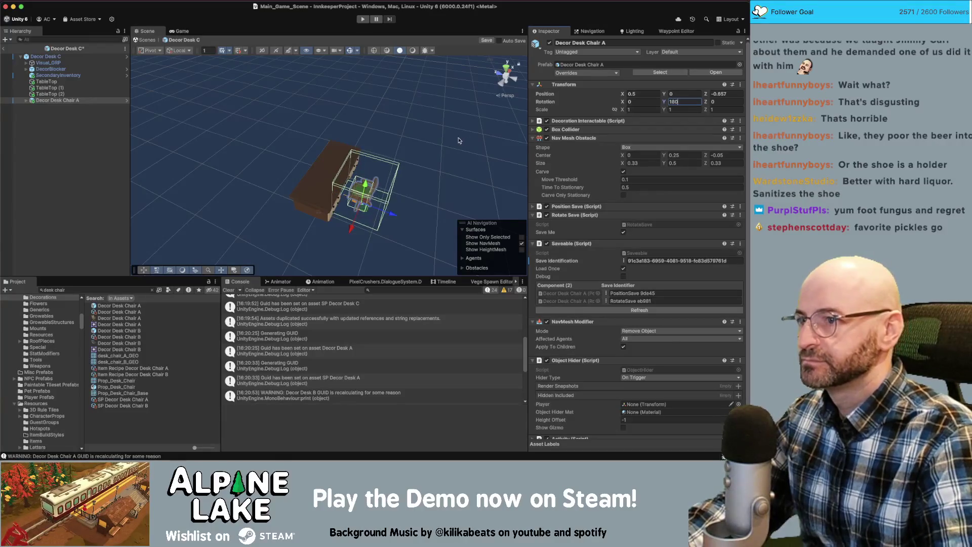
Review the chair from several angles, then delete it from Decor Desk C
click(283, 126)
mouse_move(263, 112)
mouse_down()
mouse_move(171, 106)
mouse_move(304, 110)
mouse_up()
mouse_move(524, 83)
mouse_down()
mouse_move(624, 108)
mouse_move(549, 147)
mouse_move(308, 150)
mouse_move(560, 103)
mouse_move(456, 122)
mouse_move(357, 160)
mouse_up()
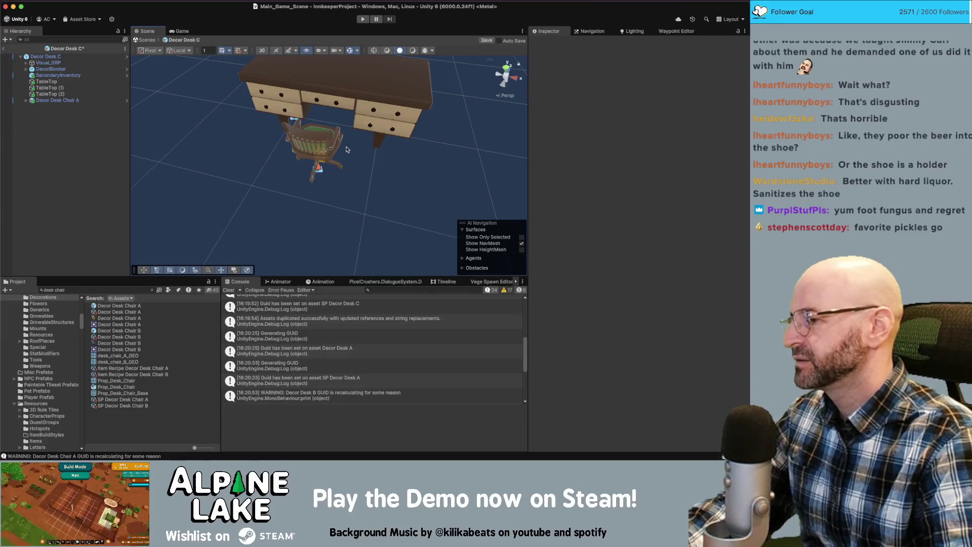
click(341, 144)
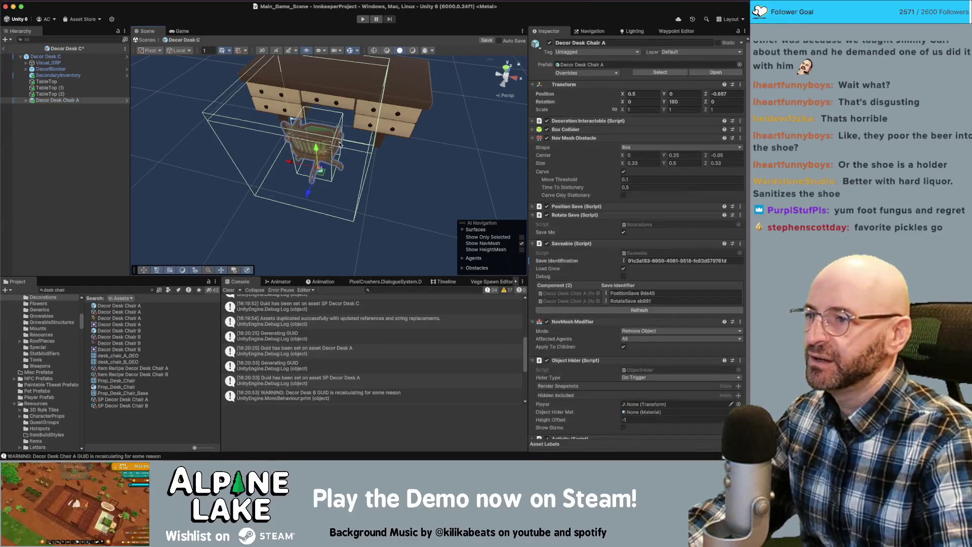
key(Delete)
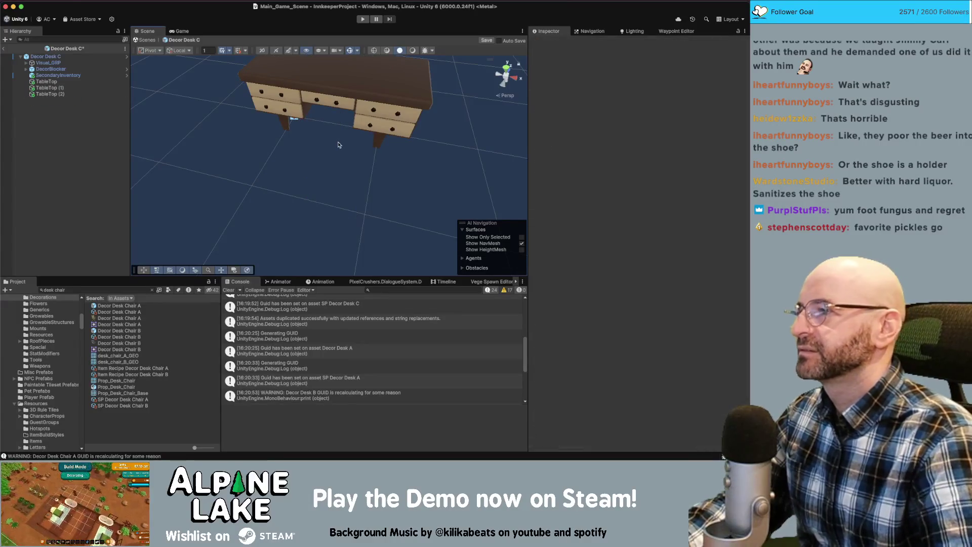
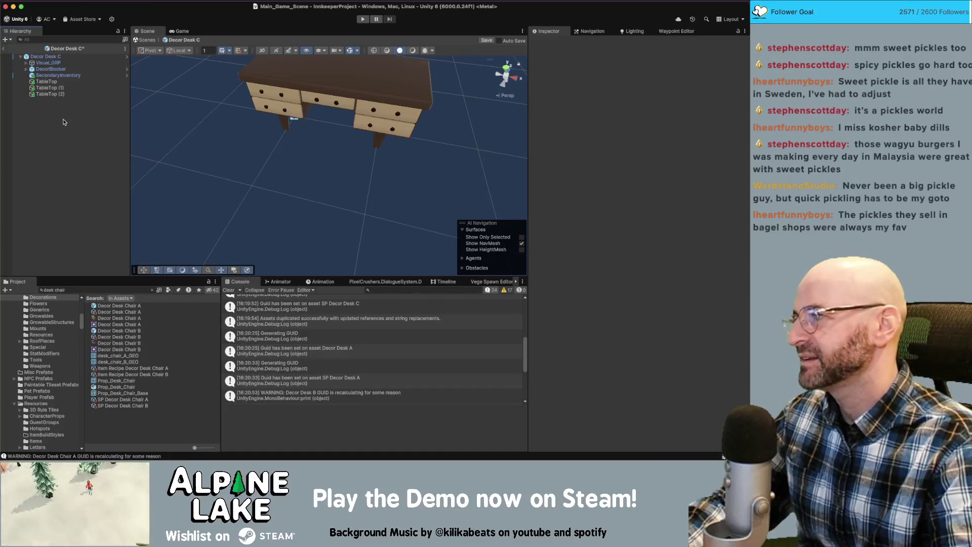
Save the Decor Desk C prefab, return to Main_Game_Scene, and show the Dialogue System conversation graph
click(230, 154)
key(super+s)
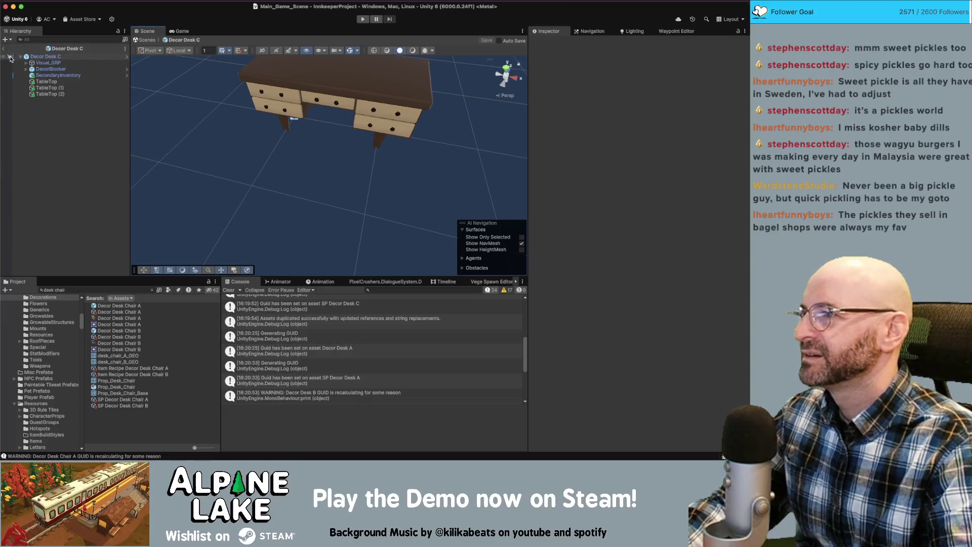
click(4, 49)
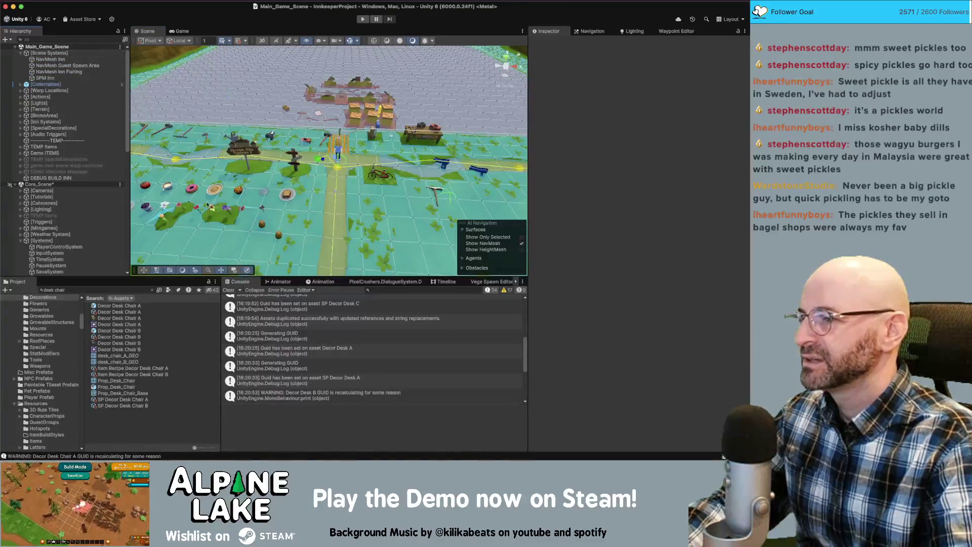
click(406, 281)
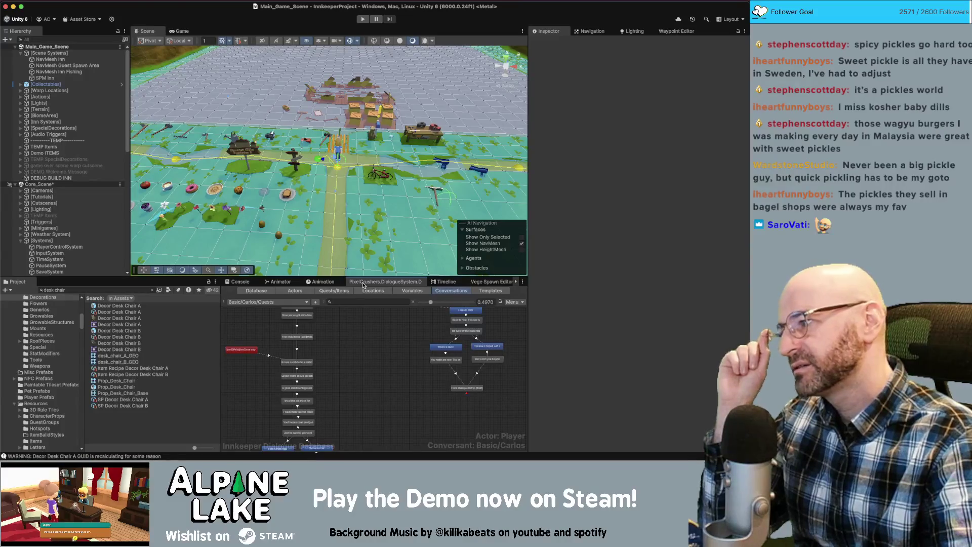
Switch the Dialogue System editor from Carlos's conversation to Stella's Basic BedBathBeyond conversation
click(320, 281)
click(369, 283)
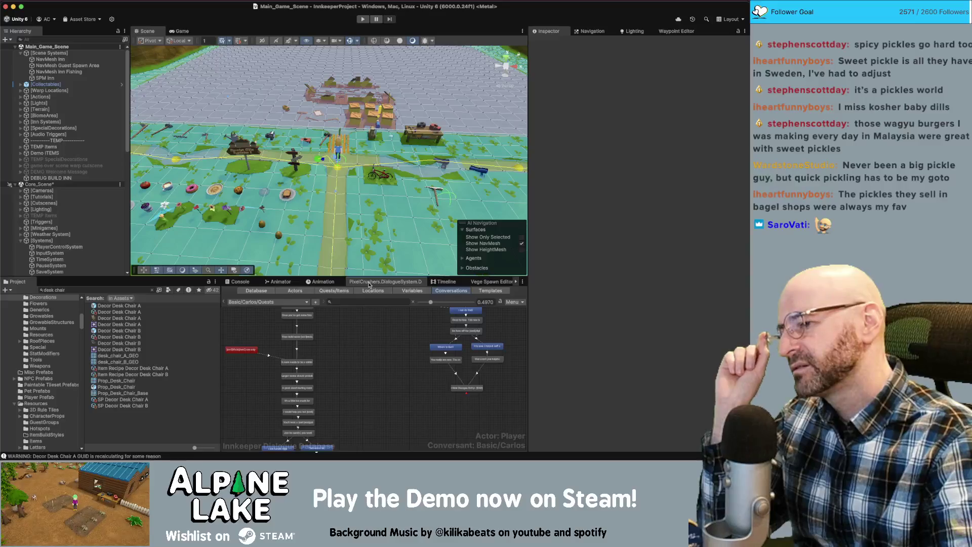
click(268, 301)
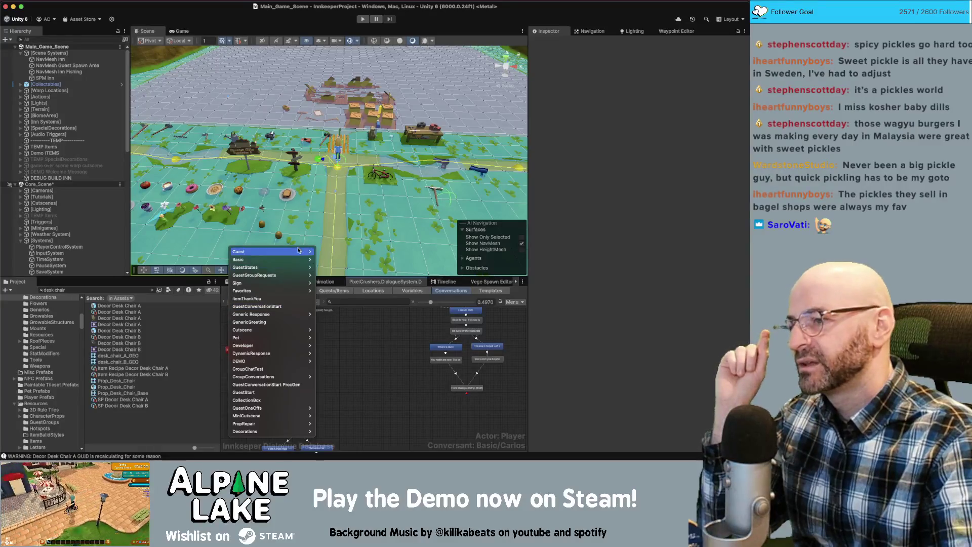
mouse_move(299, 251)
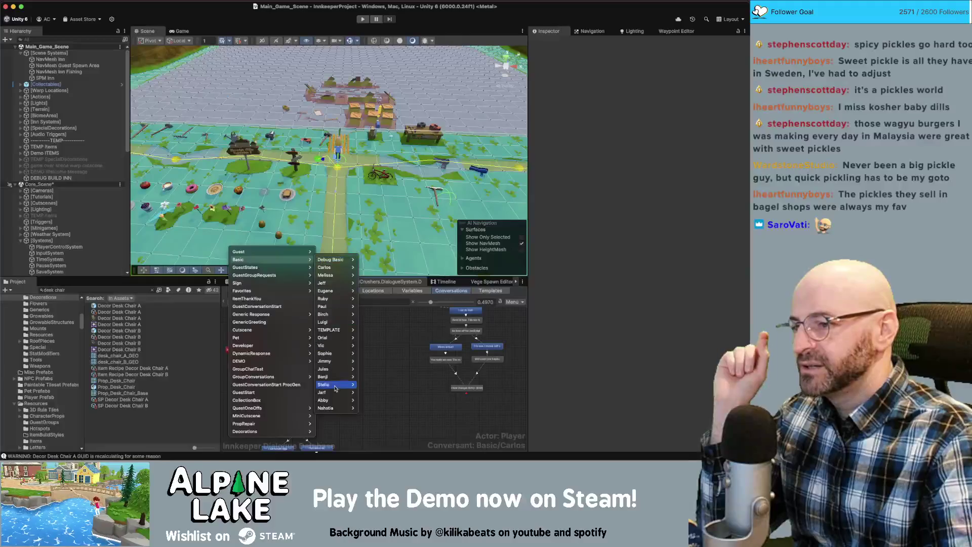
mouse_move(337, 384)
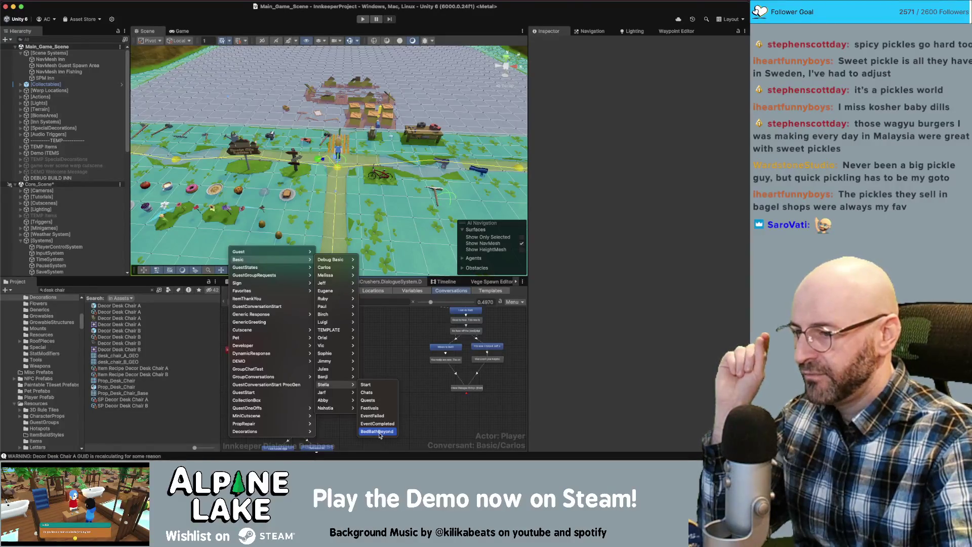
click(381, 397)
key(super+Tab)
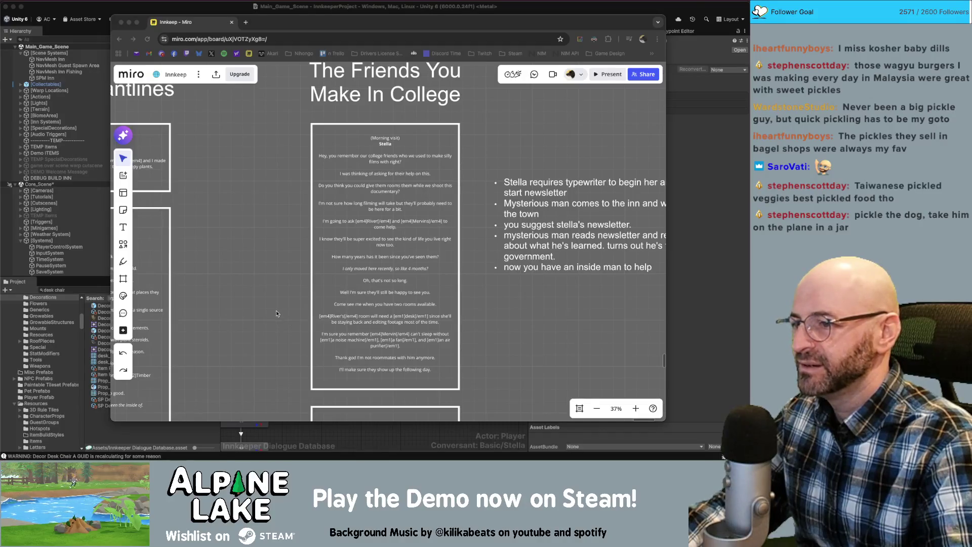
Scroll the Innkeep board to Stella's card asking whether the rooms are available yet
scroll(307, 219, down, 3)
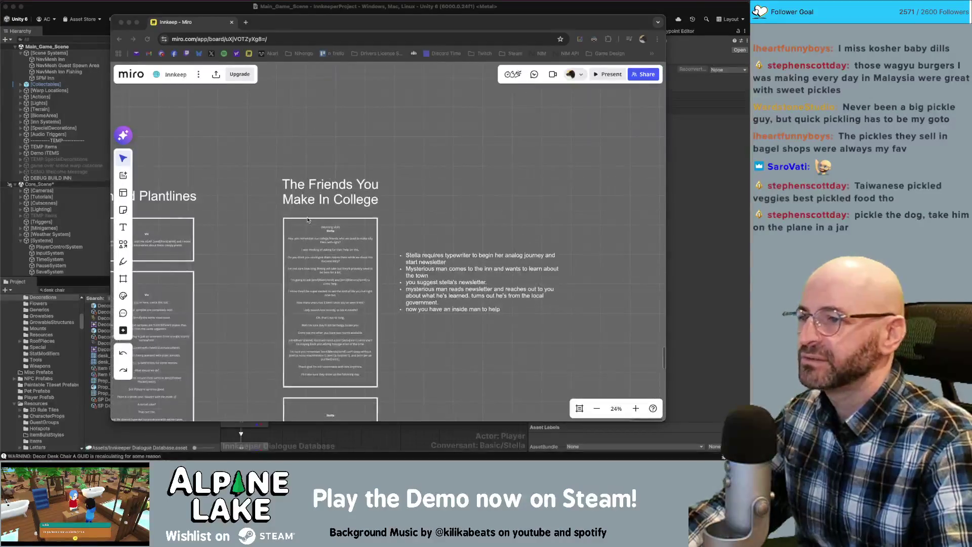
click(246, 155)
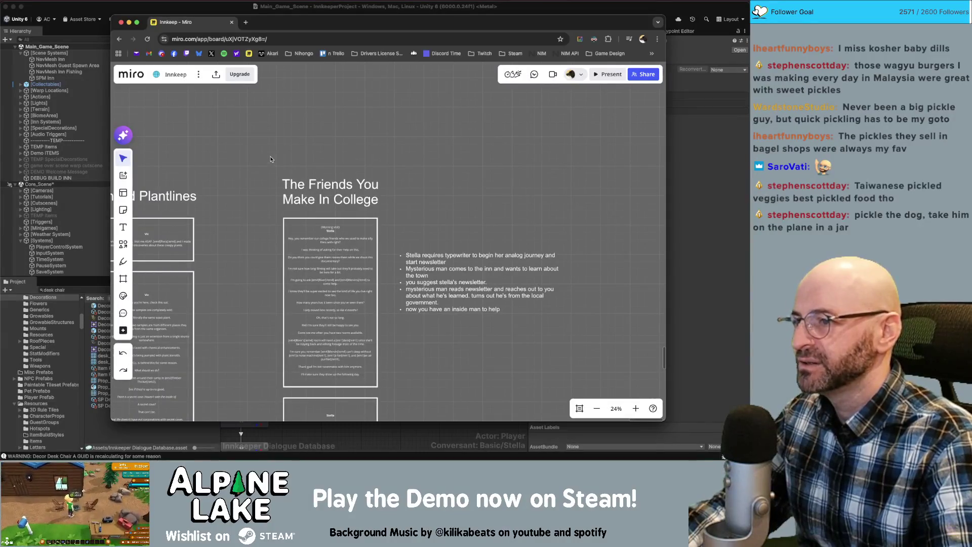
scroll(273, 285, down, 10)
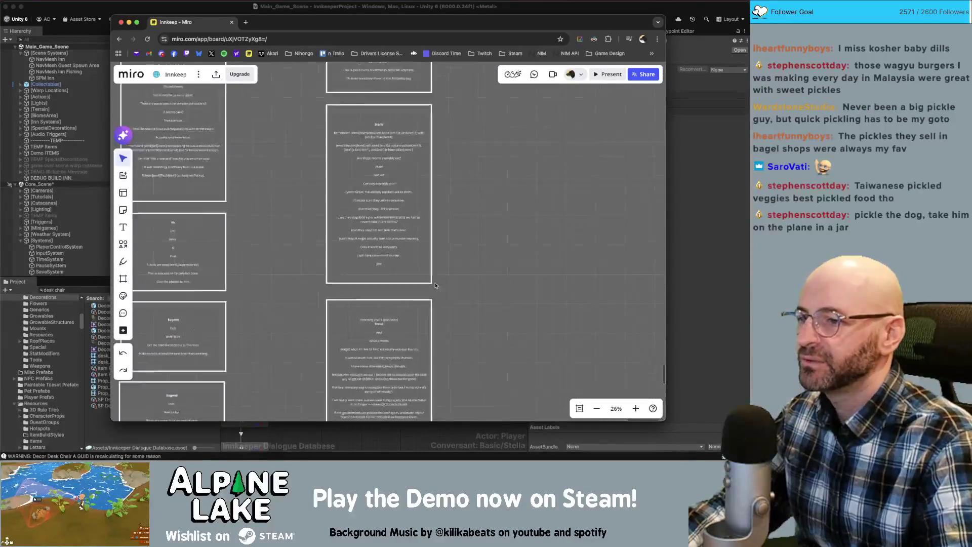
scroll(494, 164, up, 5)
scroll(494, 164, up, 6)
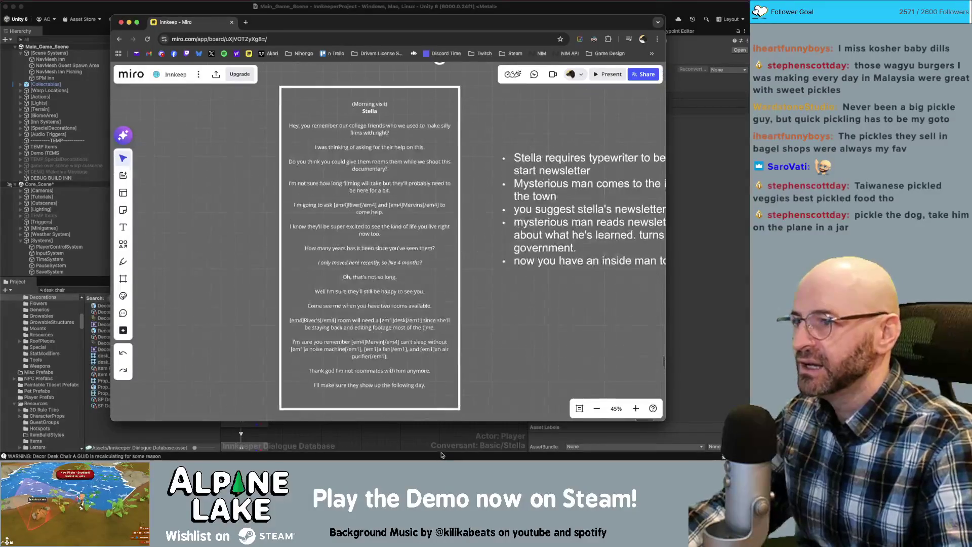
scroll(376, 214, up, 4)
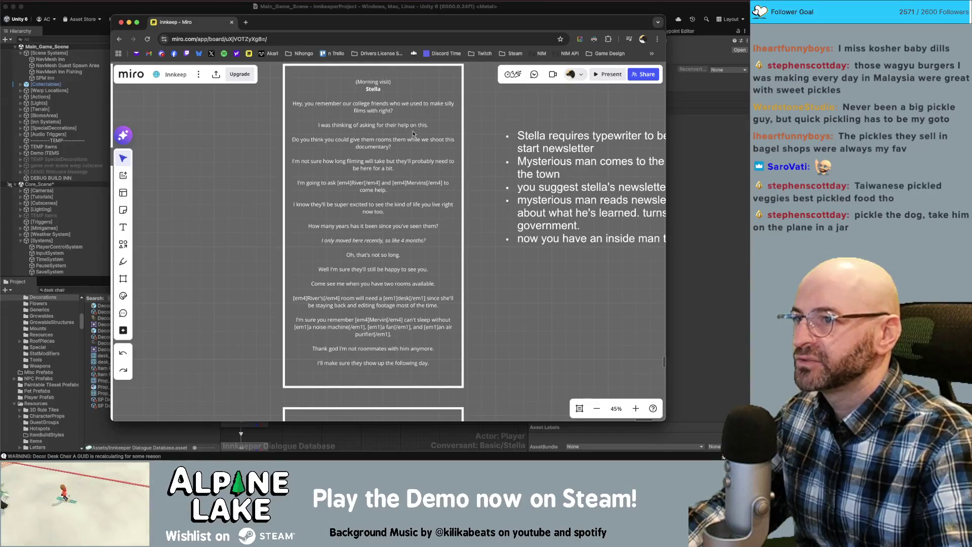
scroll(513, 248, down, 2)
scroll(514, 249, down, 2)
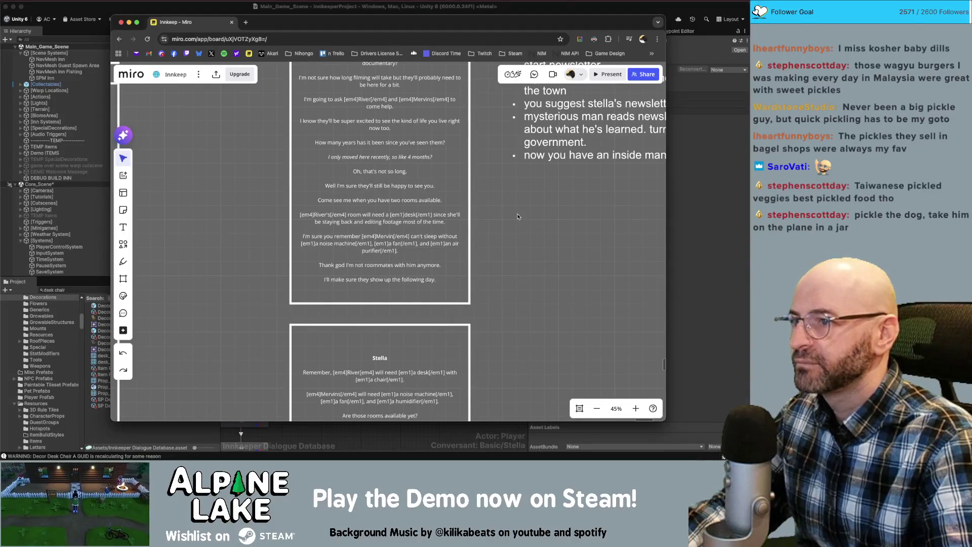
scroll(514, 208, down, 1)
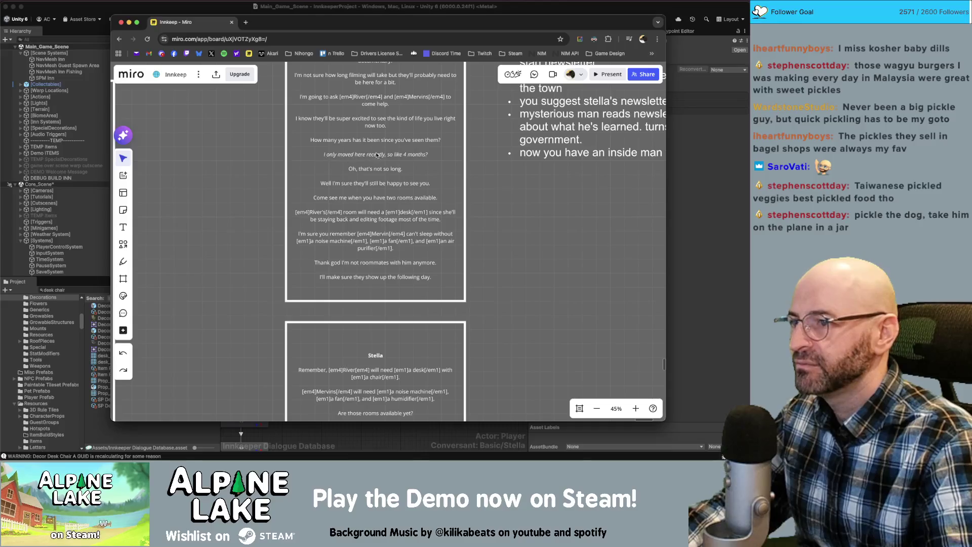
scroll(496, 183, down, 1)
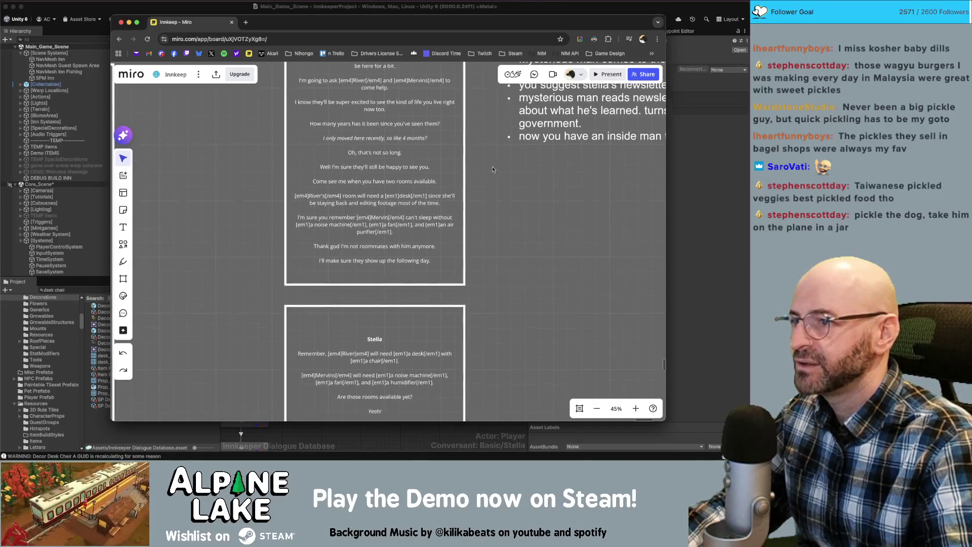
scroll(514, 229, down, 1)
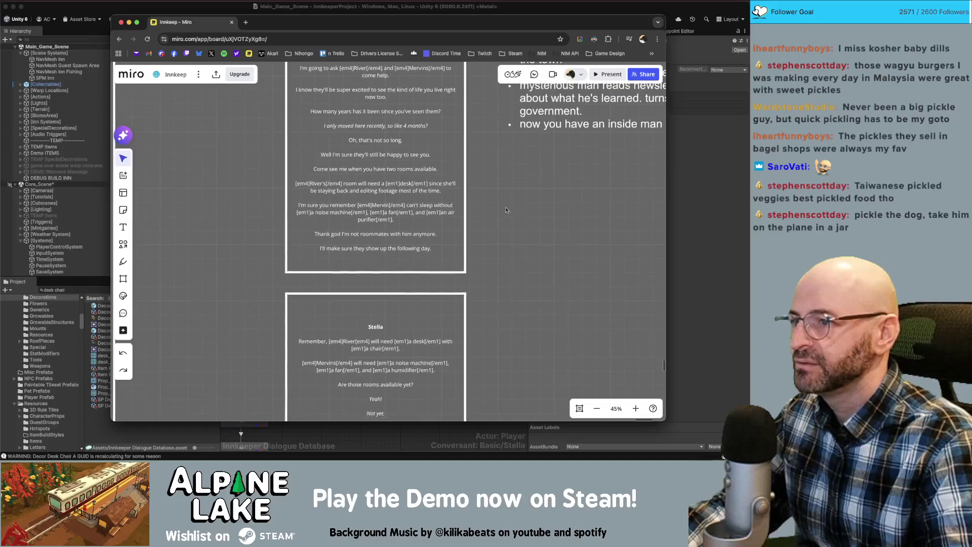
scroll(364, 200, up, 1)
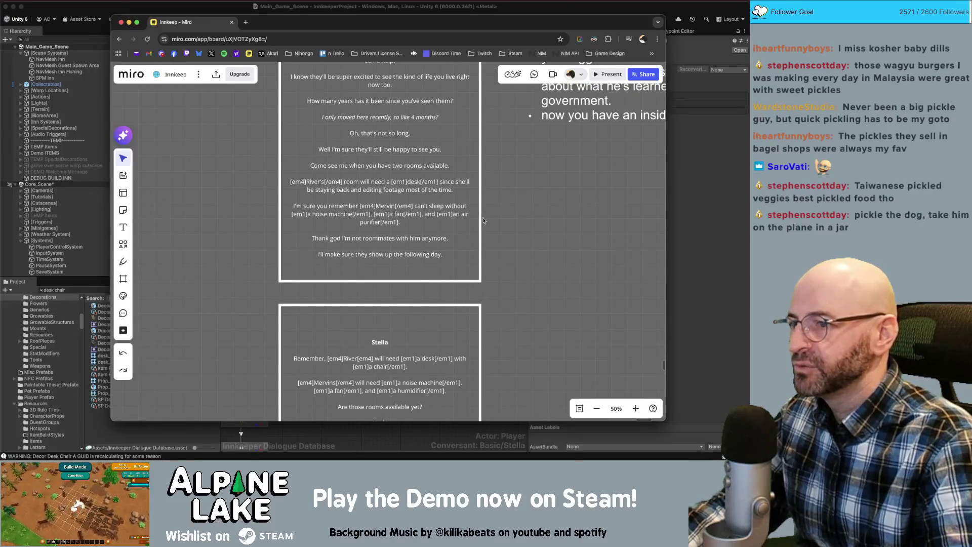
scroll(505, 218, down, 1)
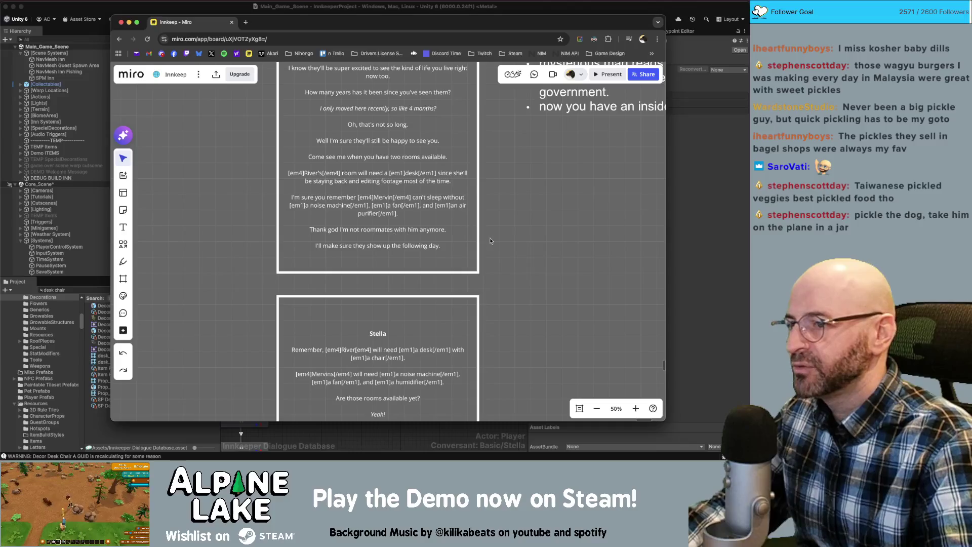
scroll(493, 238, down, 2)
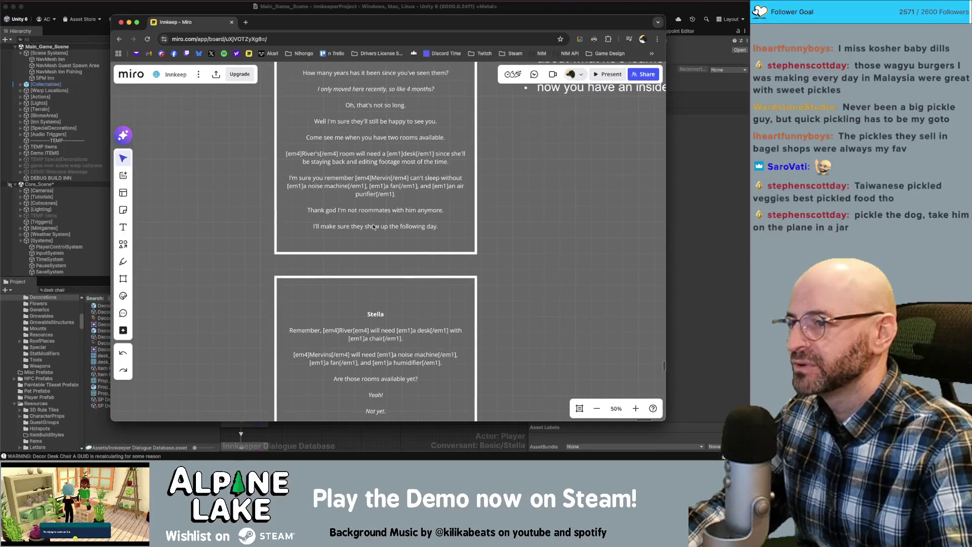
scroll(373, 227, down, 10)
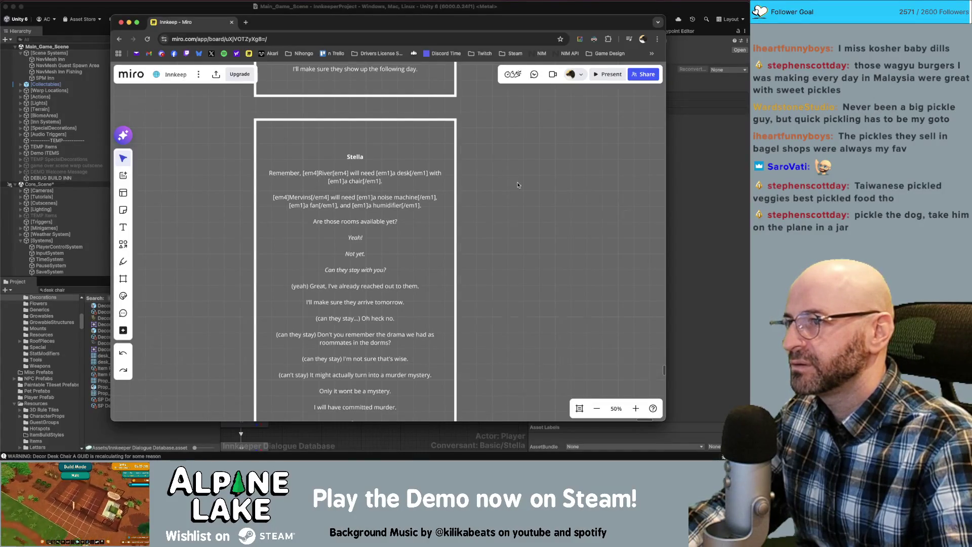
Read down through Stella's roommate dialogue, starting from the previous card's ending
scroll(519, 184, up, 6)
drag(508, 146, 511, 173)
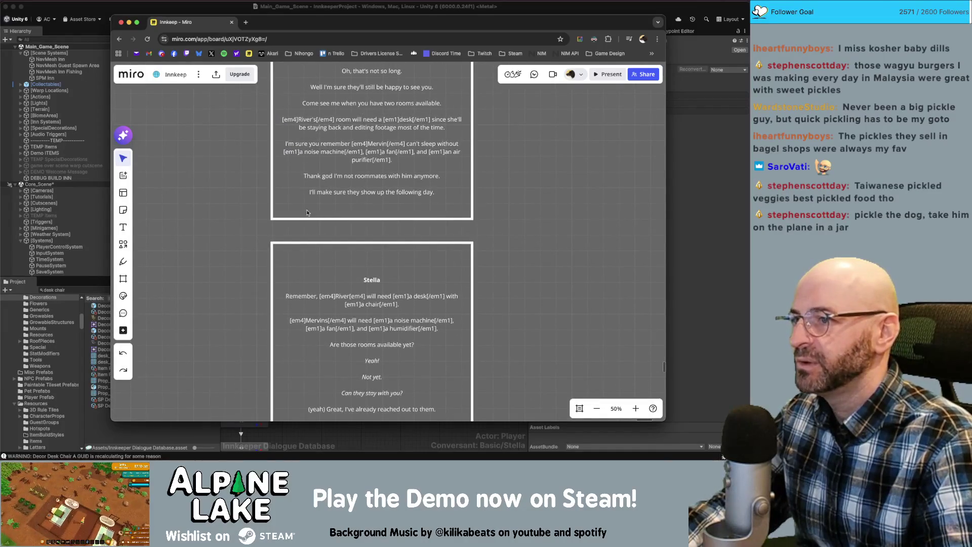
scroll(500, 227, down, 6)
scroll(416, 175, down, 4)
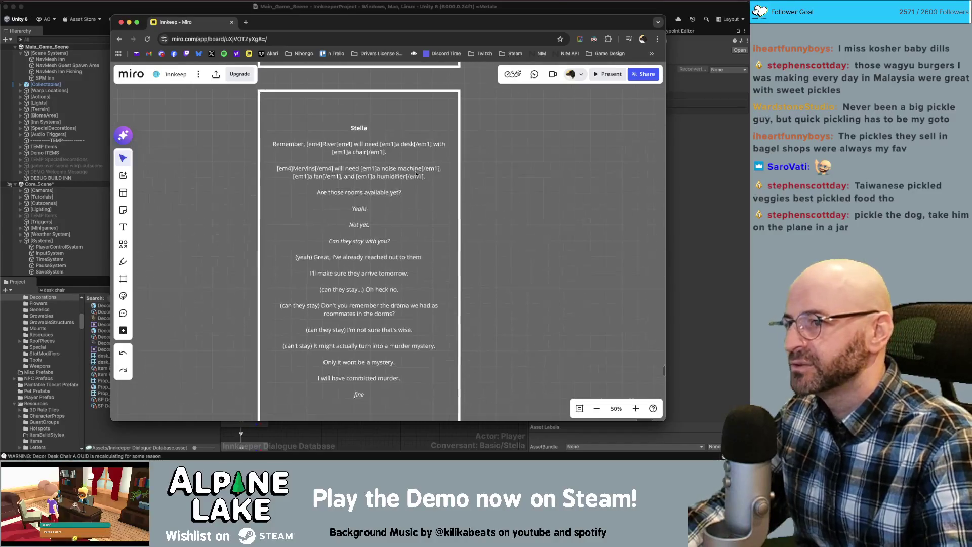
scroll(526, 218, down, 2)
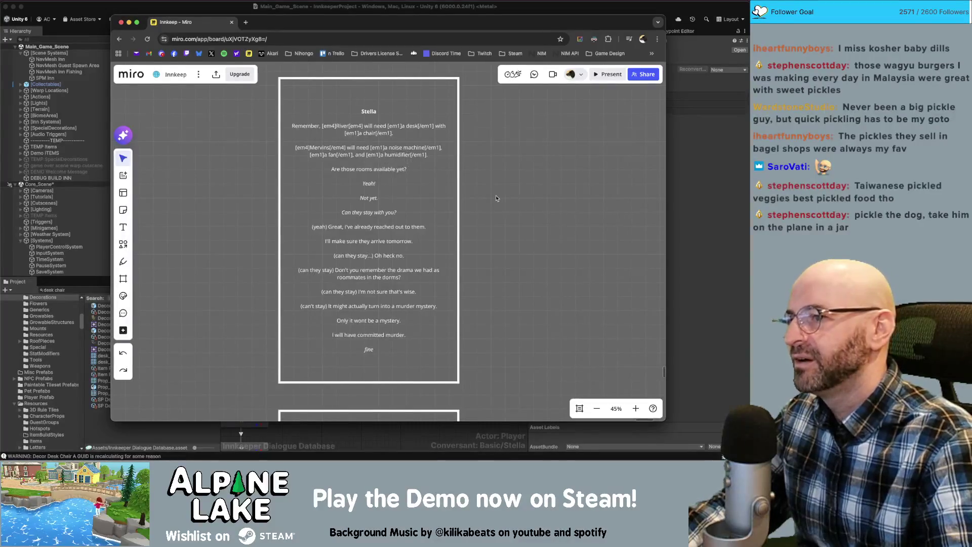
scroll(404, 170, down, 1)
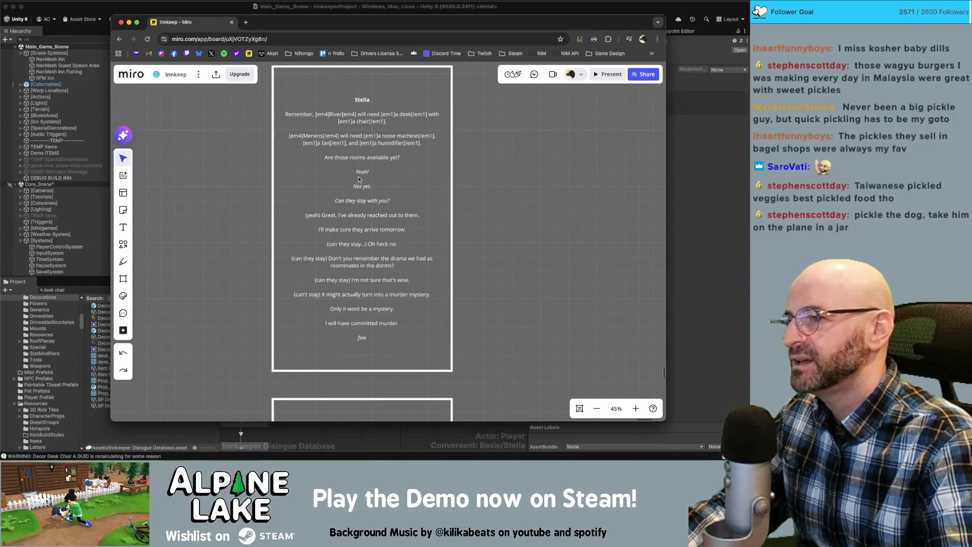
scroll(486, 180, down, 1)
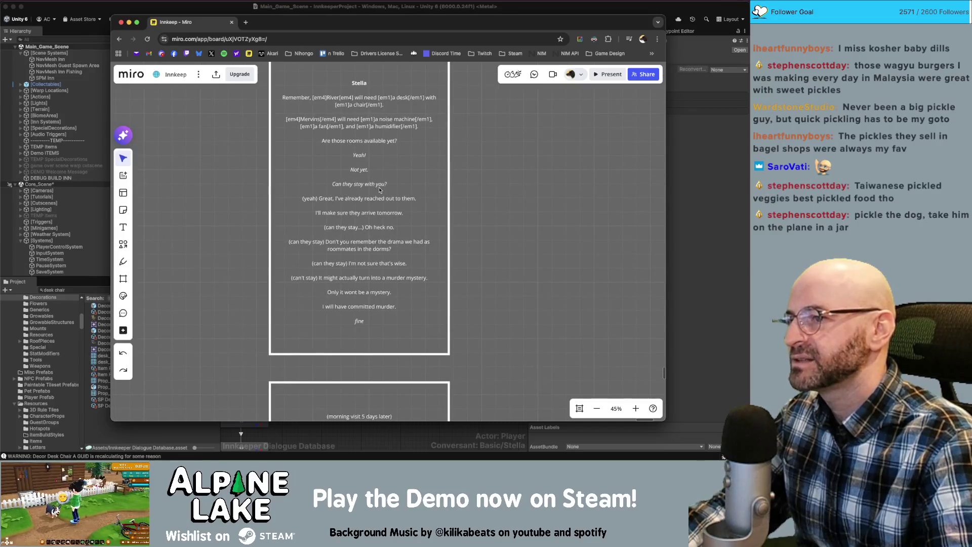
scroll(381, 191, down, 1)
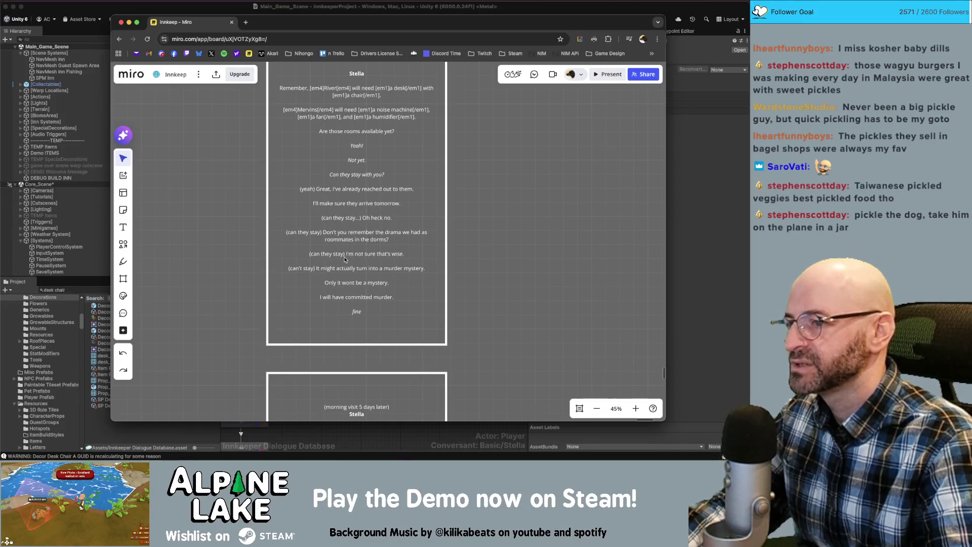
scroll(537, 254, down, 1)
scroll(476, 234, down, 1)
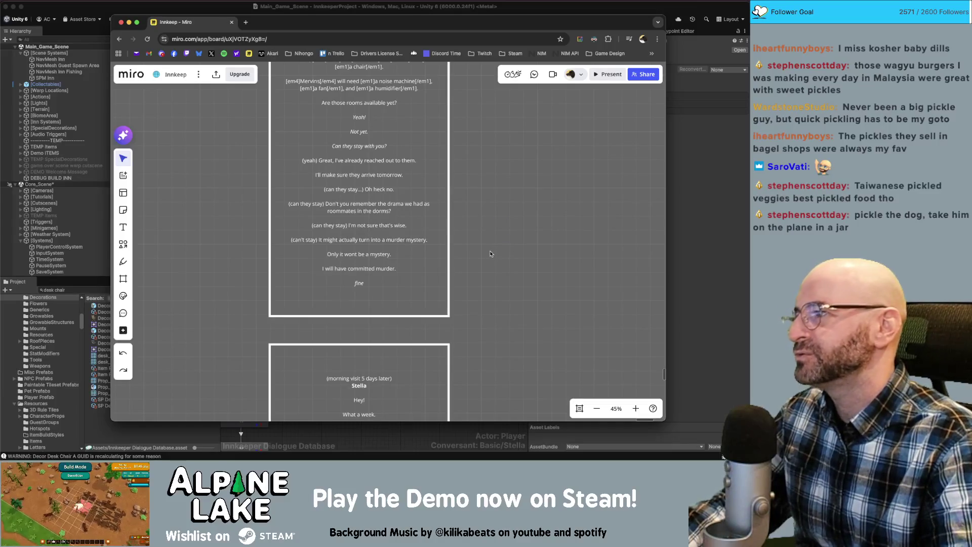
Bring Stella's '(morning visit 5 days later)' card, opening with 'Hey!', into view
drag(478, 177, 496, 211)
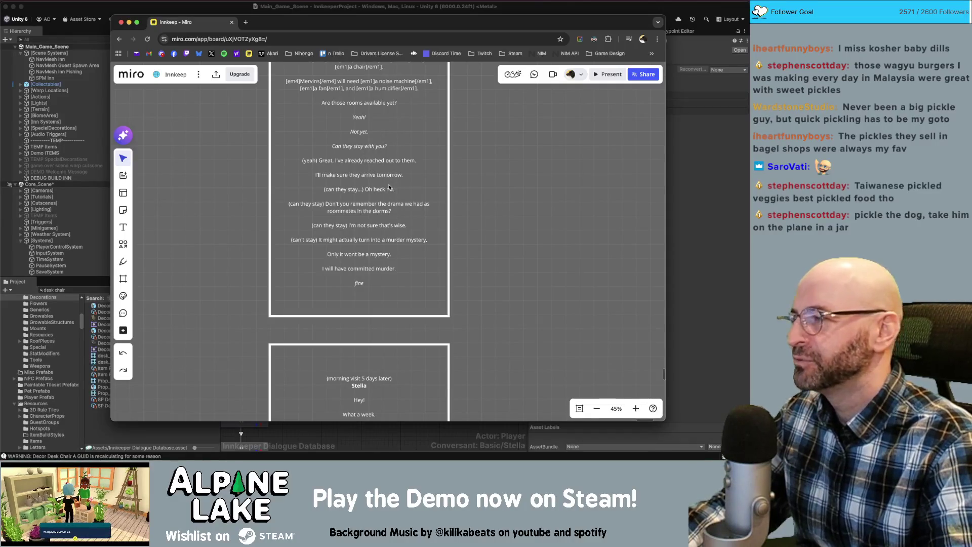
scroll(493, 253, down, 3)
scroll(475, 210, down, 3)
ctrl+scroll(471, 218, down, 1)
scroll(455, 216, down, 2)
ctrl+scroll(390, 152, up, 1)
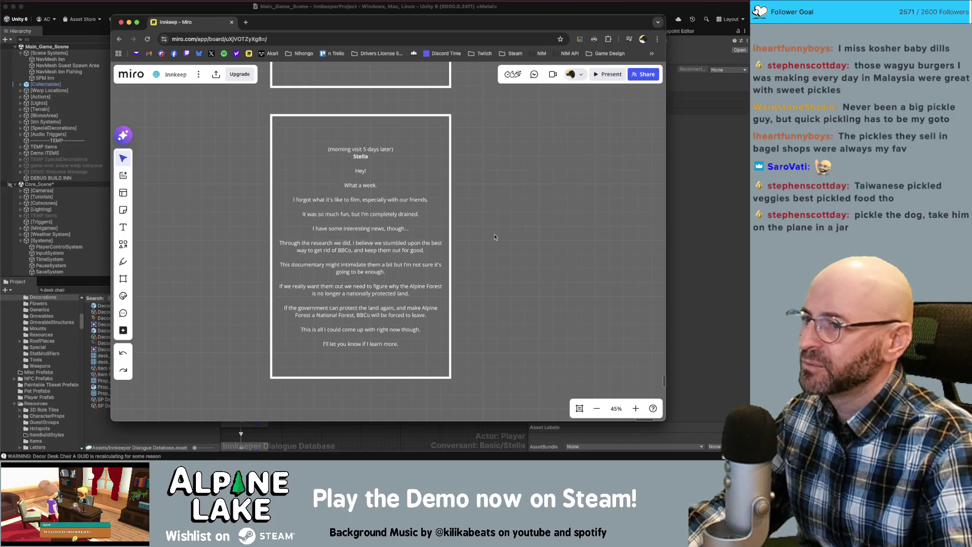
scroll(491, 211, down, 2)
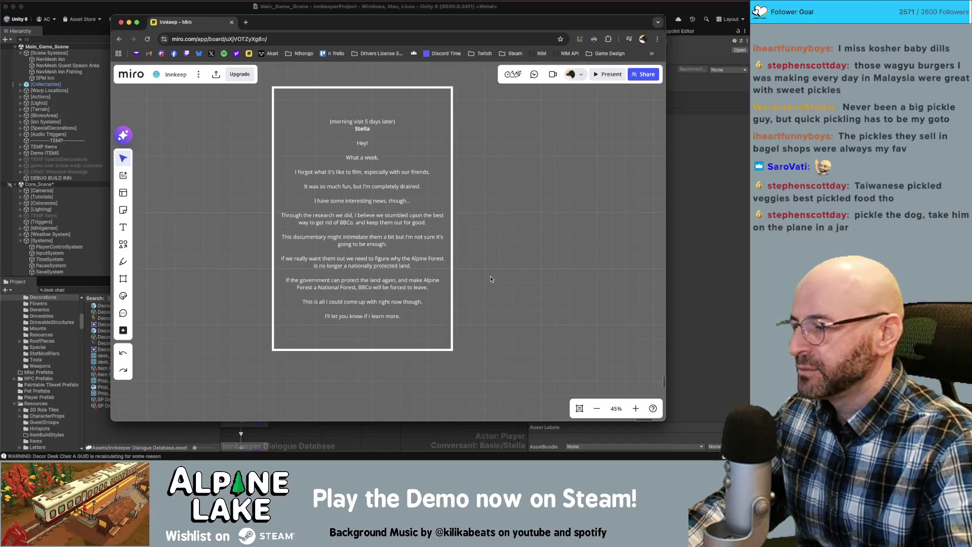
Zoom out to 21%, then in to about 44% on the plot notes beginning with Stella's typewriter
scroll(489, 277, up, 5)
scroll(469, 280, up, 10)
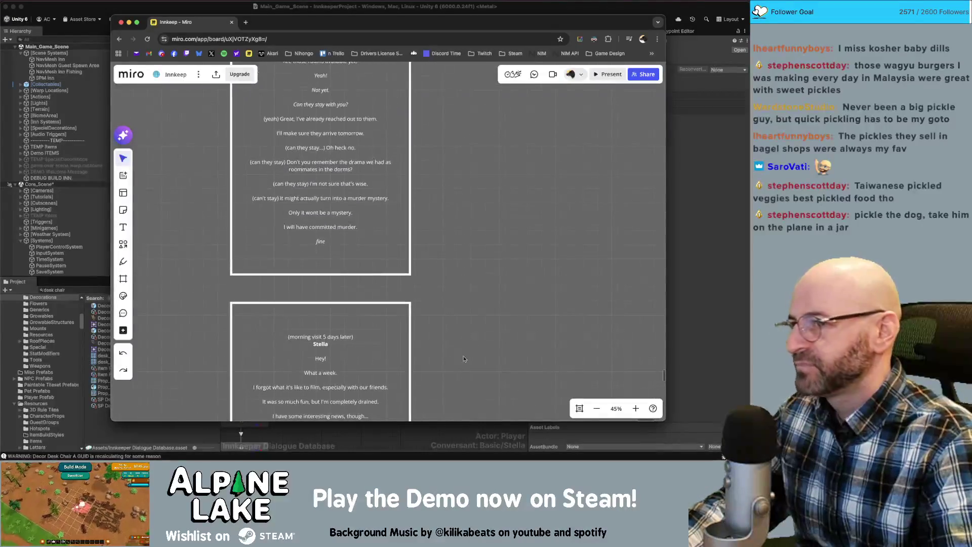
scroll(410, 399, down, 10)
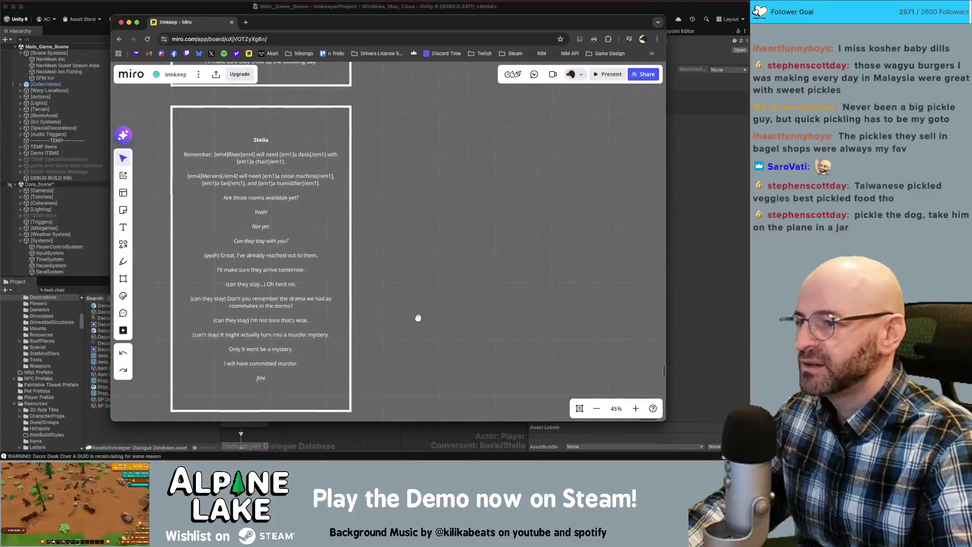
scroll(463, 201, down, 5)
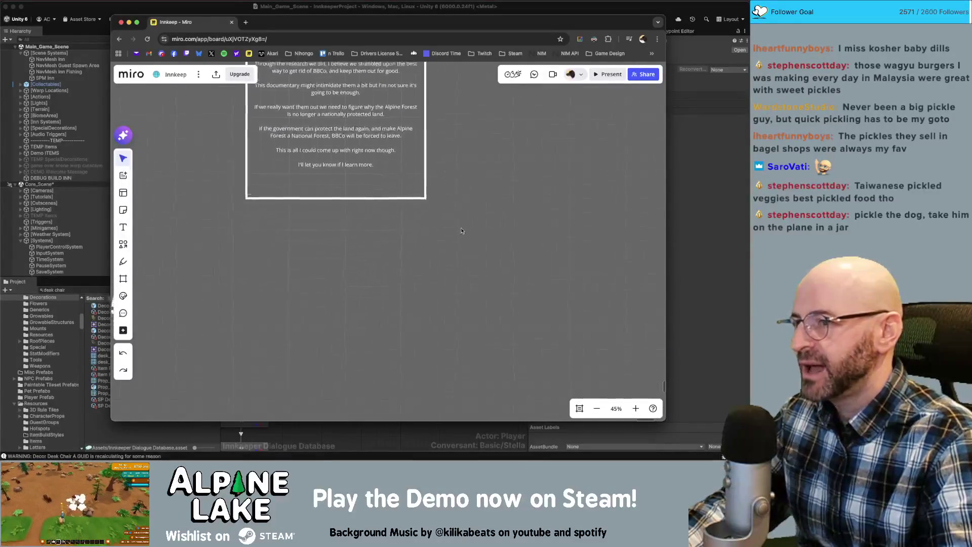
scroll(430, 279, down, 5)
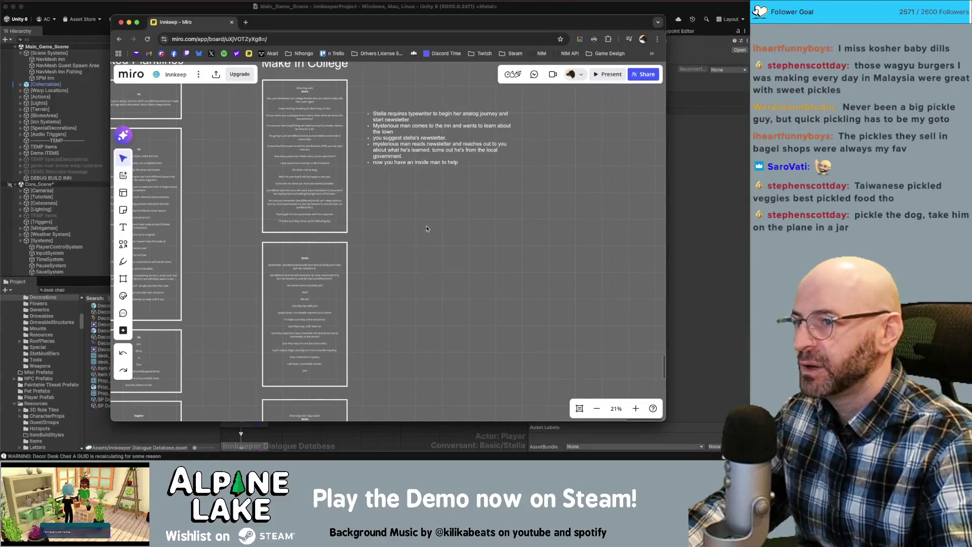
scroll(427, 231, up, 5)
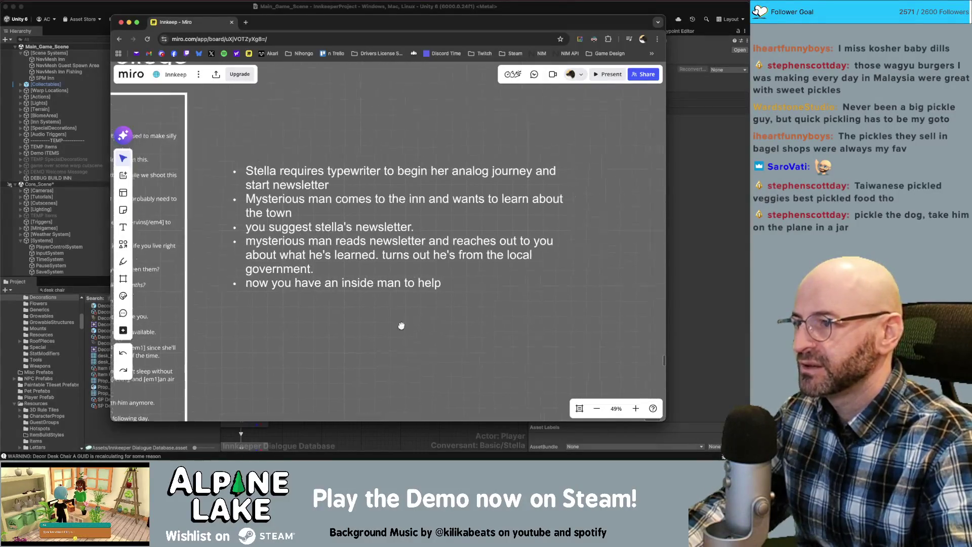
scroll(399, 258, down, 2)
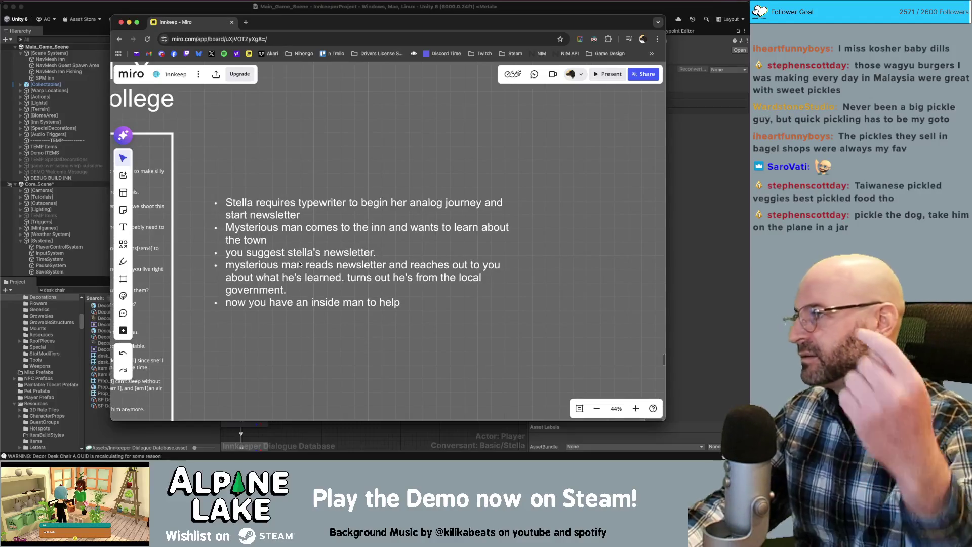